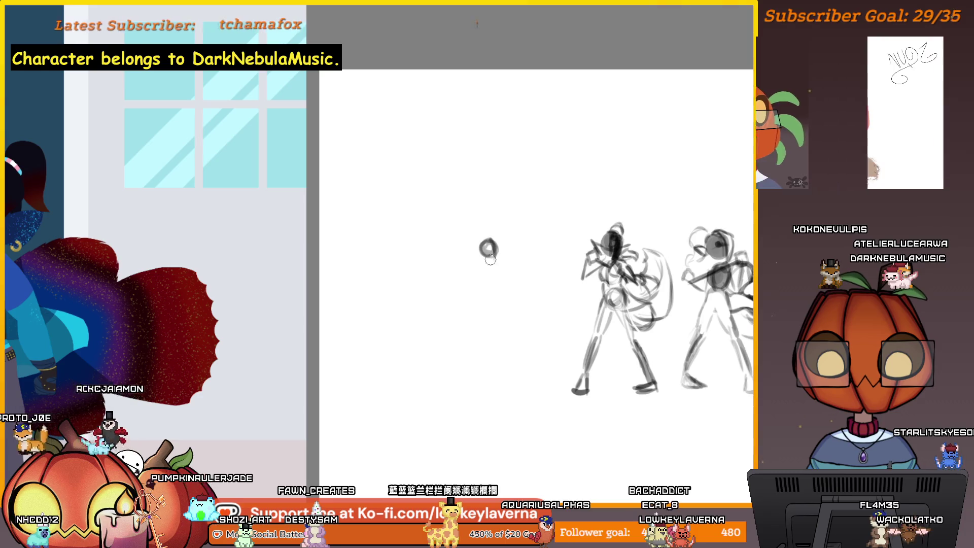
Start a new small figure beside the two characters with a head, torso oval and hip circle.
{"action": "left_click_drag", "start_coordinate": [508, 234], "coordinate": [507, 236]}
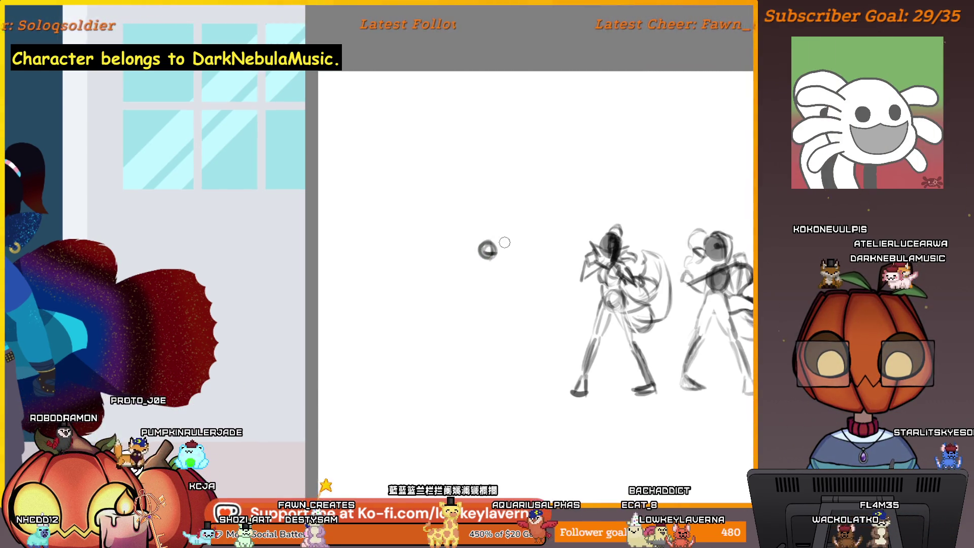
{"action": "left_click_drag", "start_coordinate": [504, 250], "coordinate": [498, 249]}
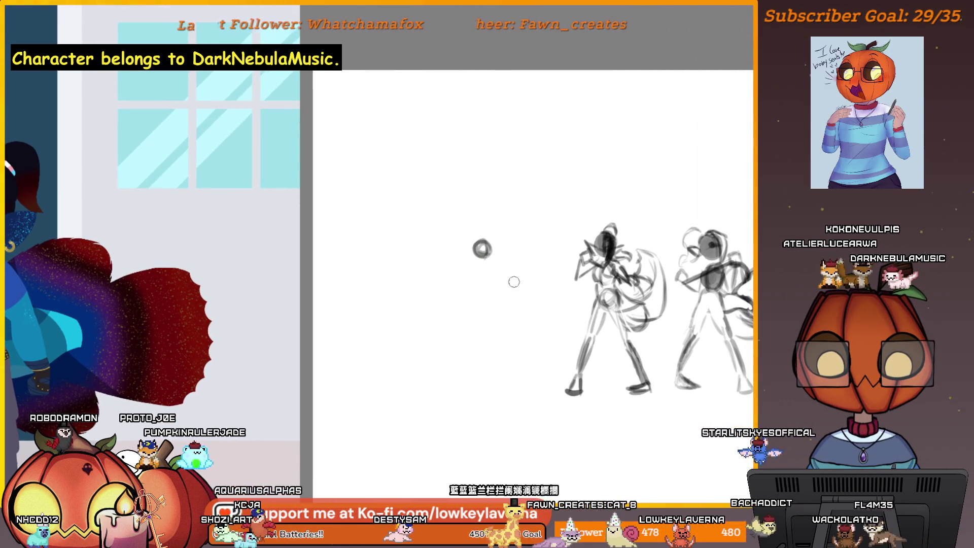
{"action": "left_click", "coordinate": [486, 251]}
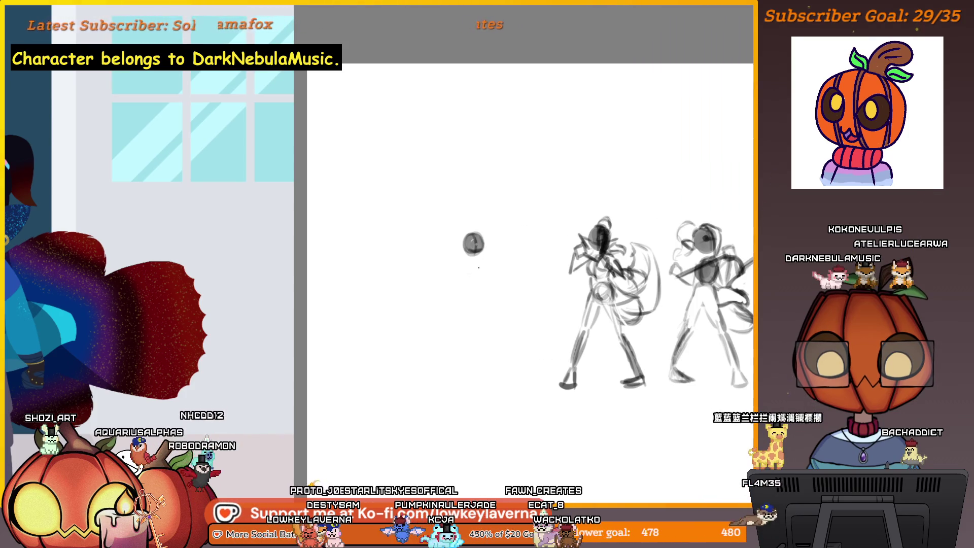
{"action": "left_click_drag", "start_coordinate": [478, 268], "coordinate": [464, 271]}
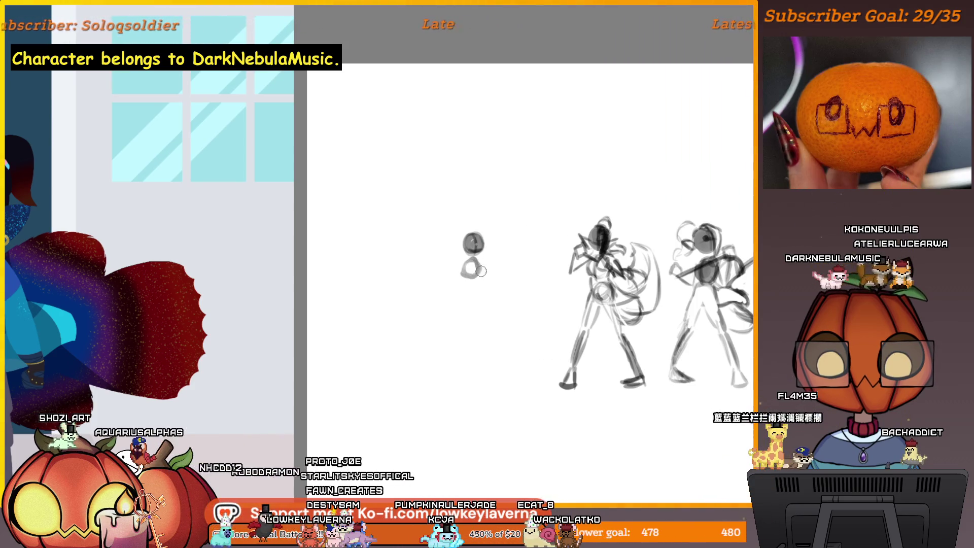
{"action": "left_click_drag", "start_coordinate": [482, 285], "coordinate": [484, 290]}
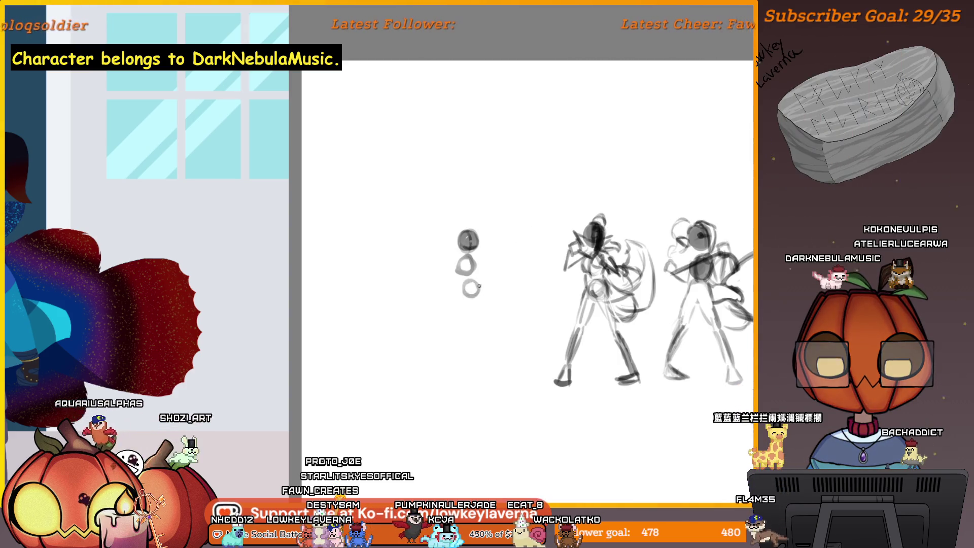
Undo the hip circle and torso oval, then redraw a small circle with a short stroke beside it.
{"action": "key", "text": "ctrl+z"}
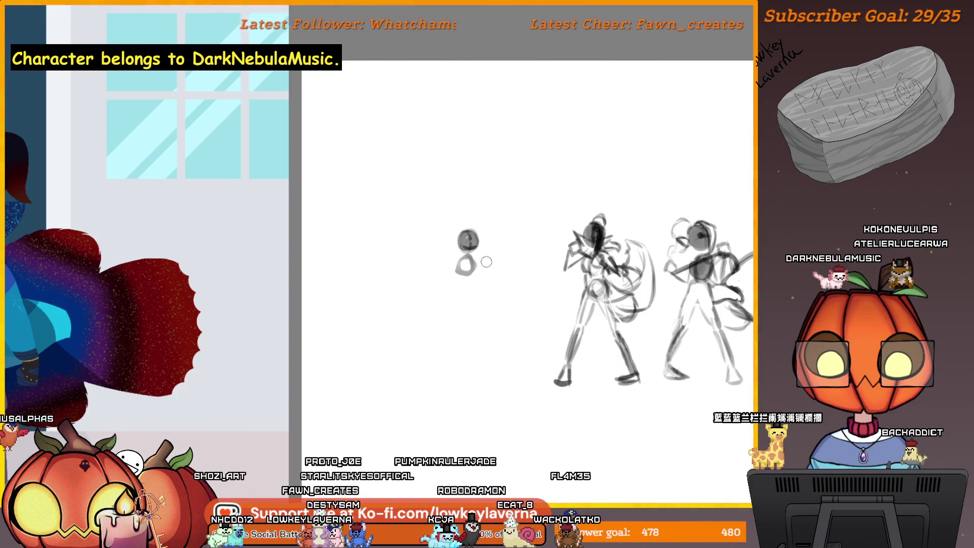
{"action": "key", "text": "ctrl+z"}
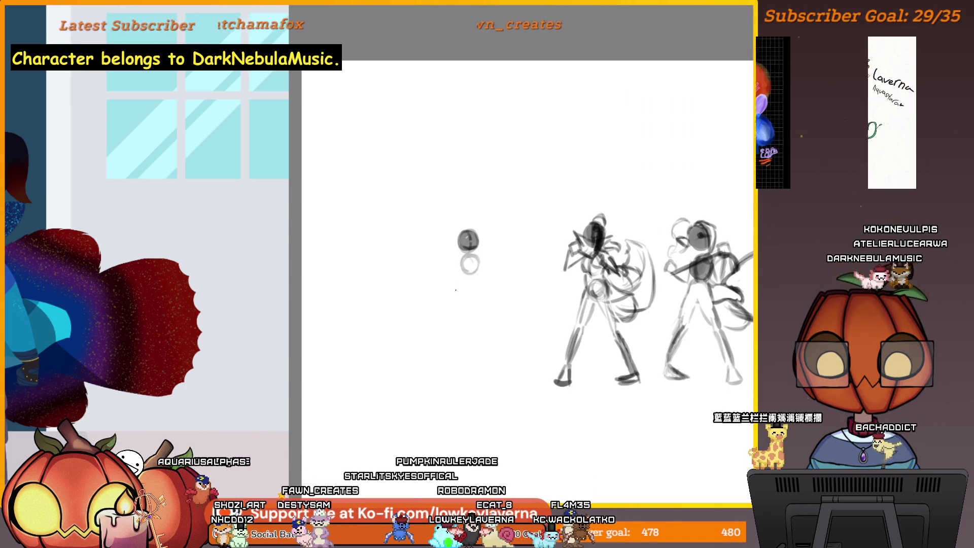
{"action": "left_click_drag", "start_coordinate": [465, 287], "coordinate": [470, 295]}
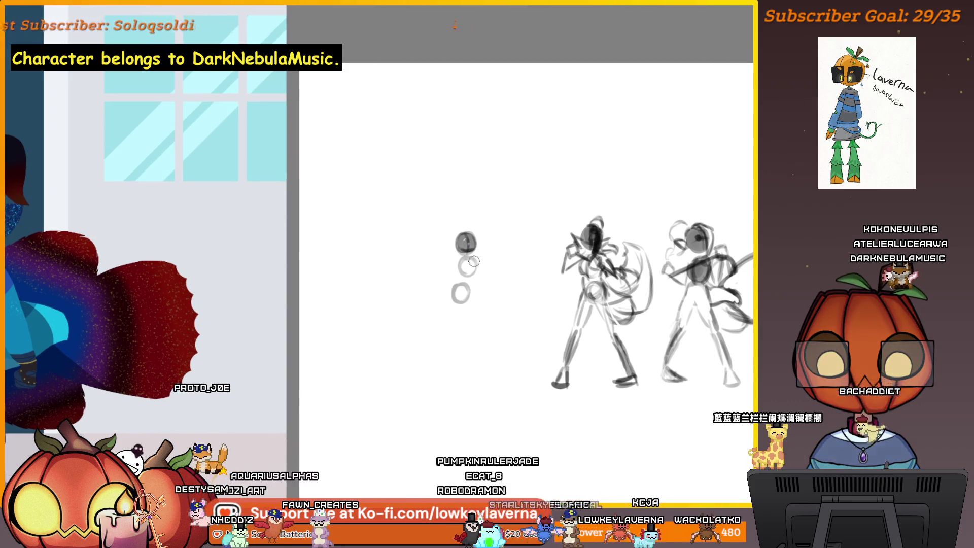
{"action": "left_click_drag", "start_coordinate": [474, 260], "coordinate": [475, 265]}
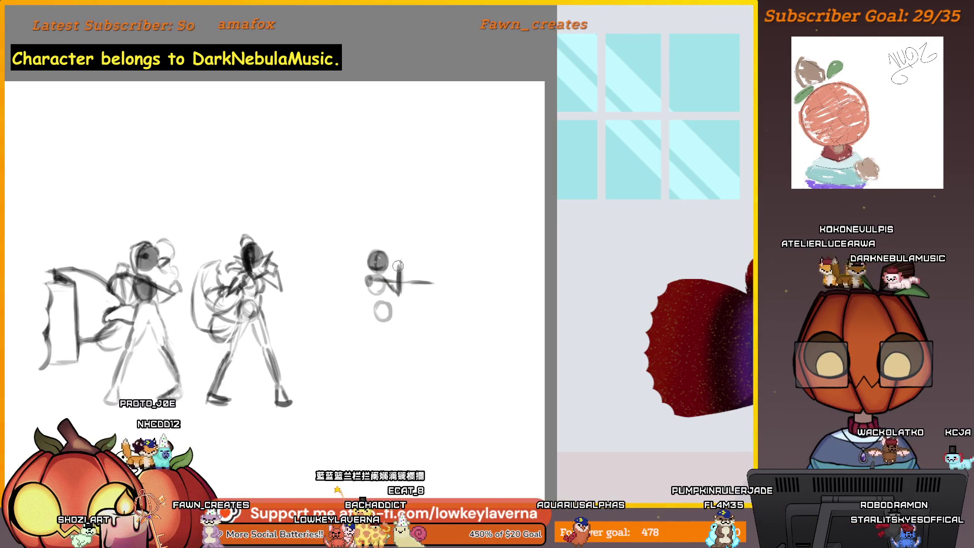
Add a vertical body stroke, then sketch a small hand beside the head with a smaller brush.
{"action": "left_click_drag", "start_coordinate": [399, 264], "coordinate": [398, 294]}
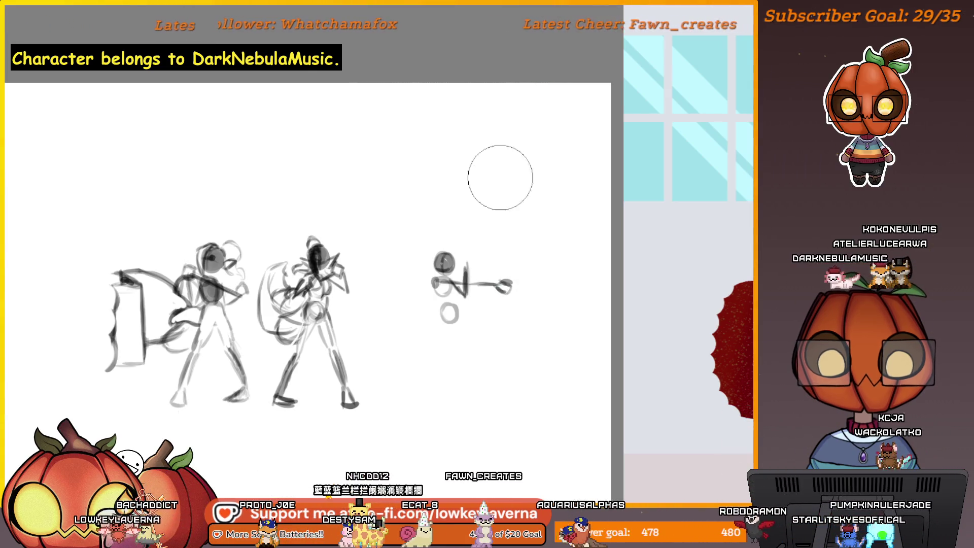
{"action": "key", "text": "b"}
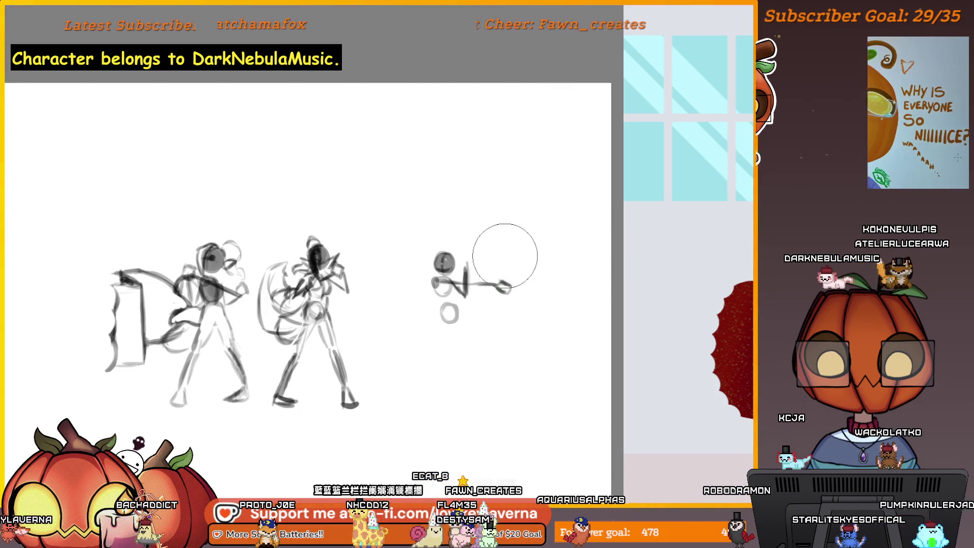
{"action": "key", "text": "bracketleft"}
{"action": "key", "text": "bracketleft"}
{"action": "key", "text": "bracketleft"}
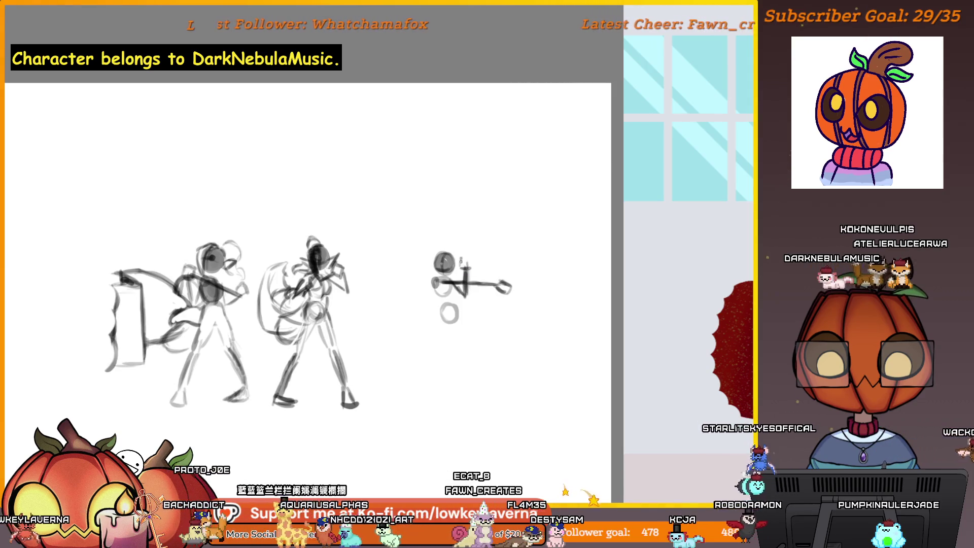
{"action": "left_click_drag", "start_coordinate": [462, 267], "coordinate": [471, 266]}
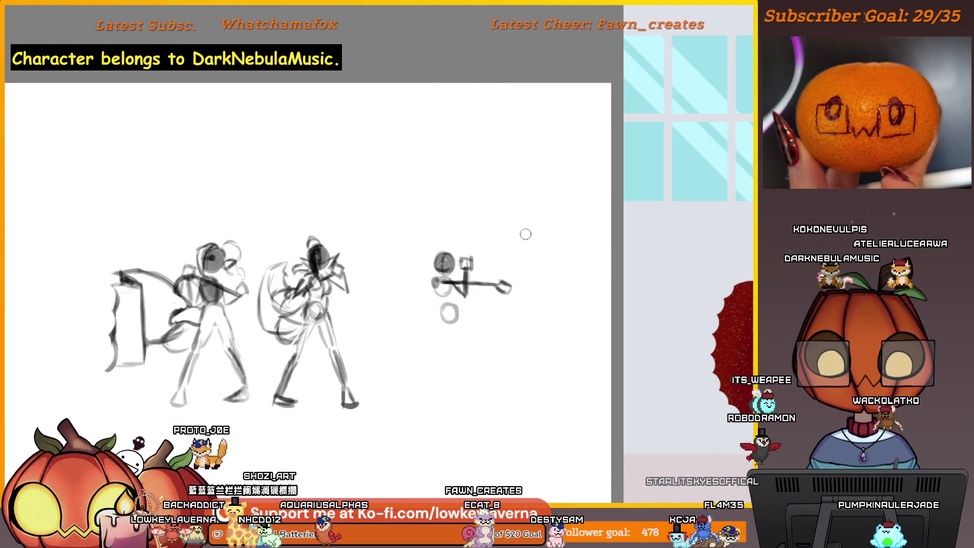
Draw the long leg line toward the feet and mirror the canvas to check proportions.
{"action": "scroll", "coordinate": [446, 289], "scroll_direction": "up", "scroll_amount": 1}
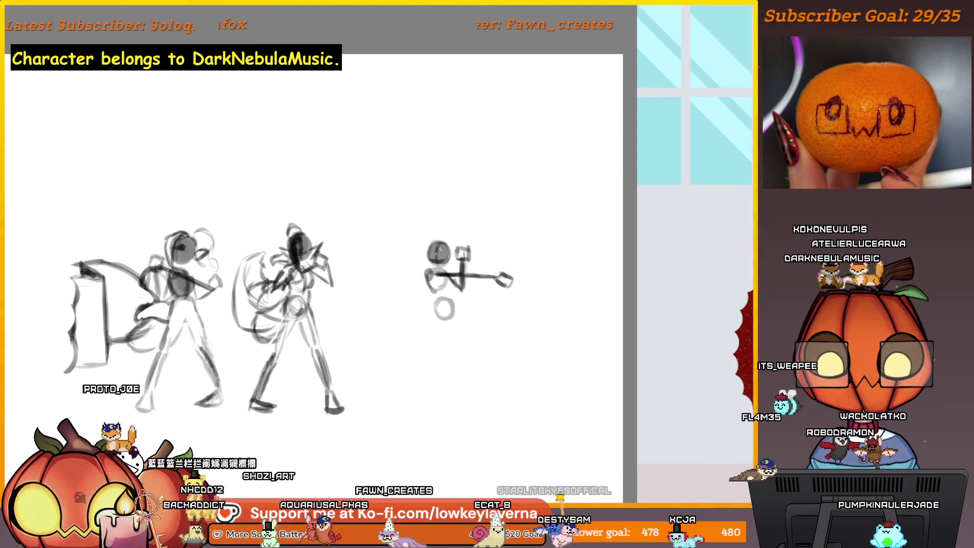
{"action": "left_click_drag", "start_coordinate": [453, 308], "coordinate": [438, 294]}
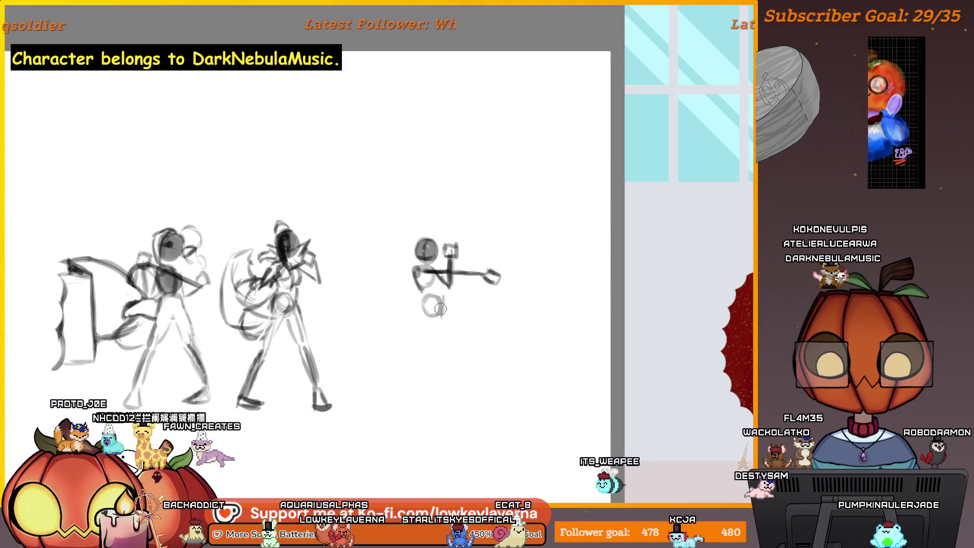
{"action": "left_click_drag", "start_coordinate": [432, 299], "coordinate": [429, 383]}
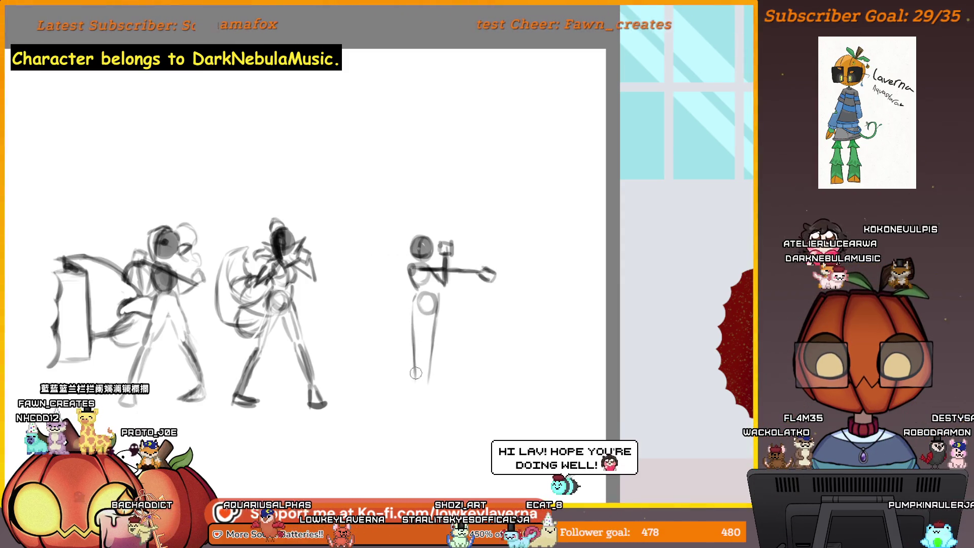
{"action": "key", "text": "m"}
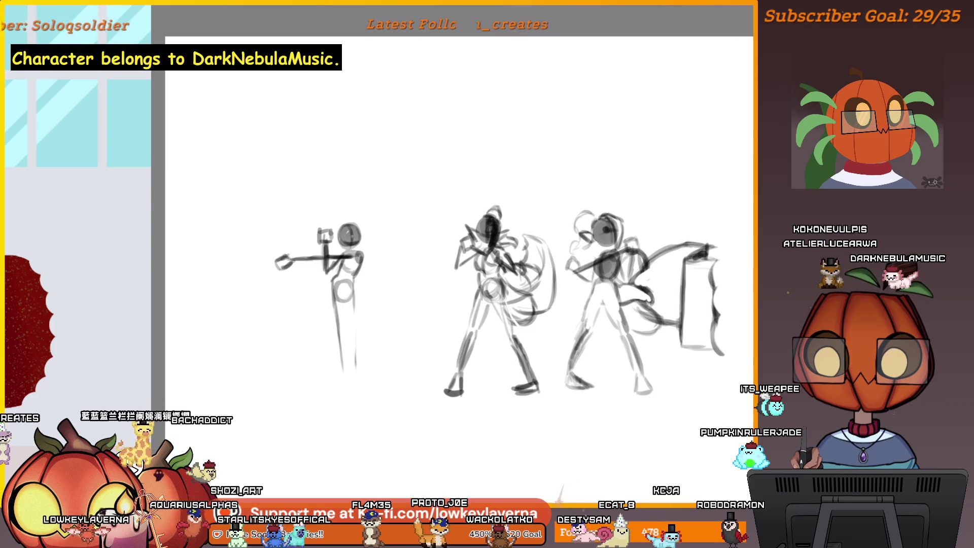
Scale the small left figure up slightly with a free transform and commit it.
{"action": "key", "text": "ctrl+t"}
{"action": "mouse_move", "coordinate": [362, 371]}
{"action": "left_mouse_down"}
{"action": "mouse_move", "coordinate": [370, 380]}
{"action": "mouse_move", "coordinate": [355, 345]}
{"action": "left_mouse_up"}
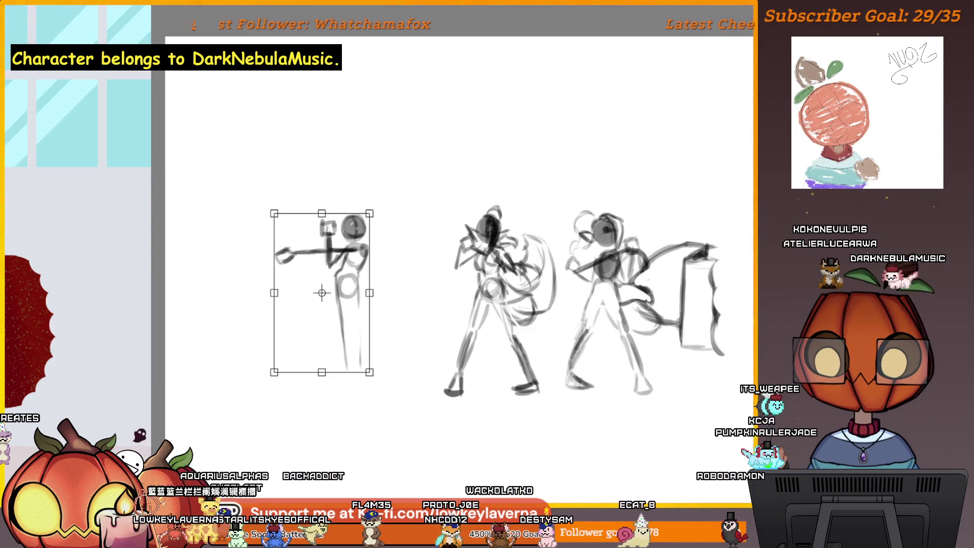
{"action": "key", "text": "Return"}
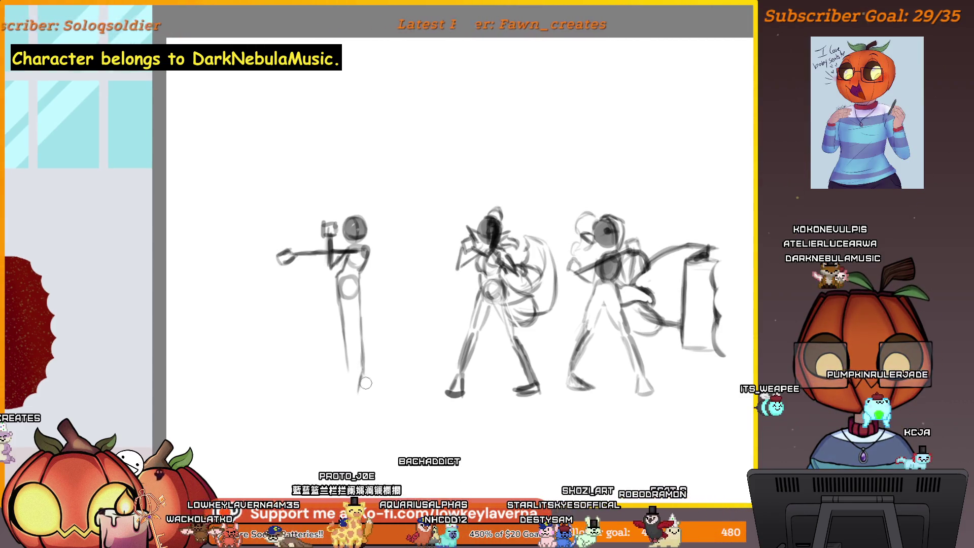
Sketch a foot on the left figure, then undo the stray foot stroke.
{"action": "left_click_drag", "start_coordinate": [347, 373], "coordinate": [329, 390]}
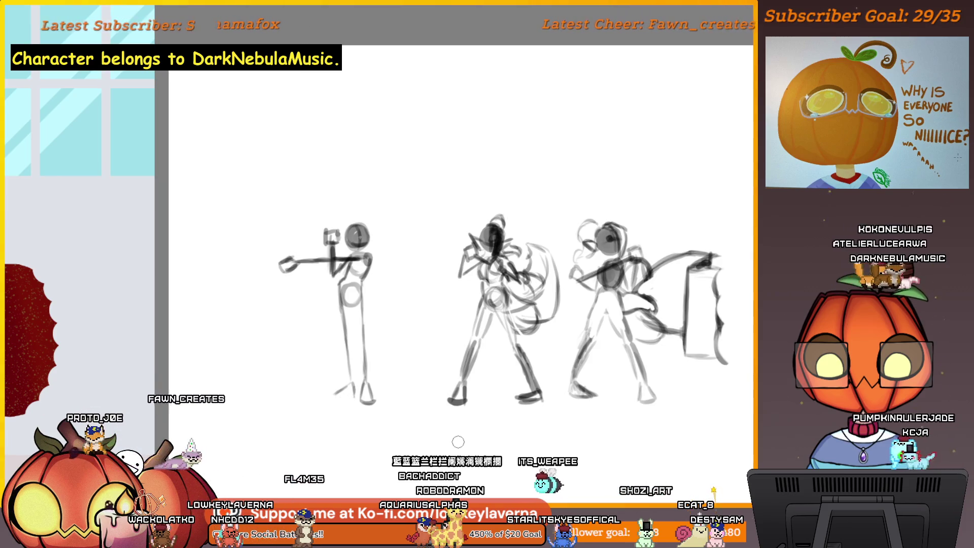
{"action": "key", "text": "ctrl+z"}
{"action": "key", "text": "ctrl+z"}
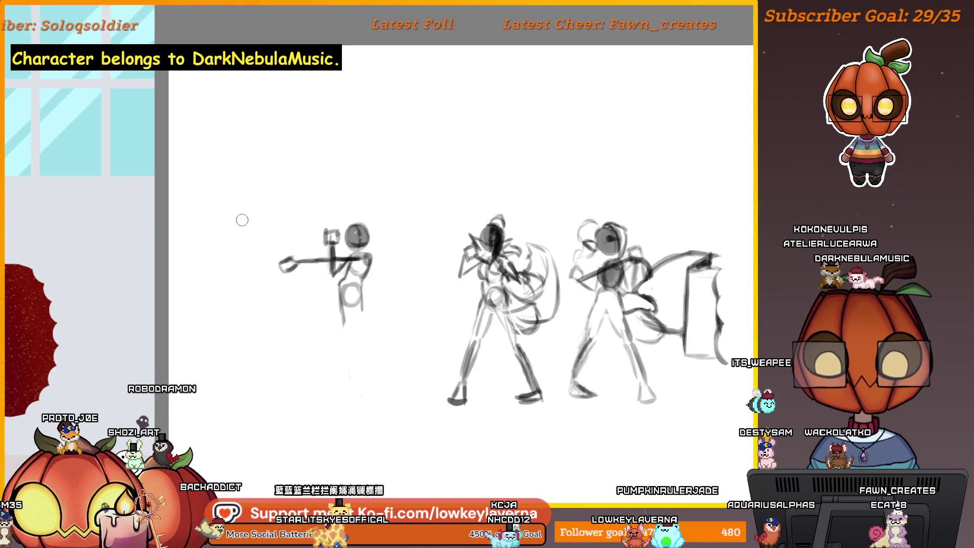
{"action": "scroll", "coordinate": [301, 243], "scroll_direction": "down", "scroll_amount": 1}
{"action": "scroll", "coordinate": [301, 243], "scroll_direction": "down", "scroll_amount": 1}
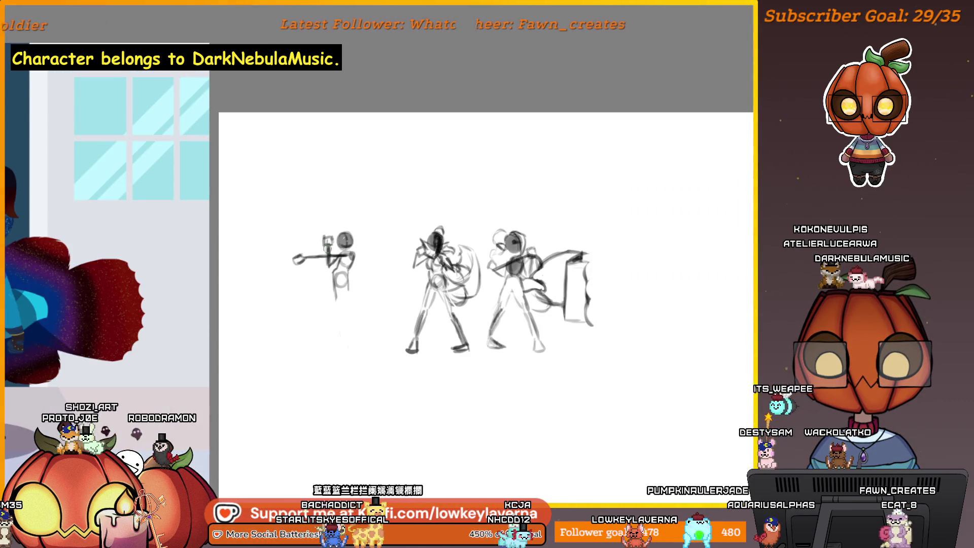
Draw a faint leg under the small figure and pan the sketches further left.
{"action": "scroll", "coordinate": [348, 253], "scroll_direction": "up", "scroll_amount": 1}
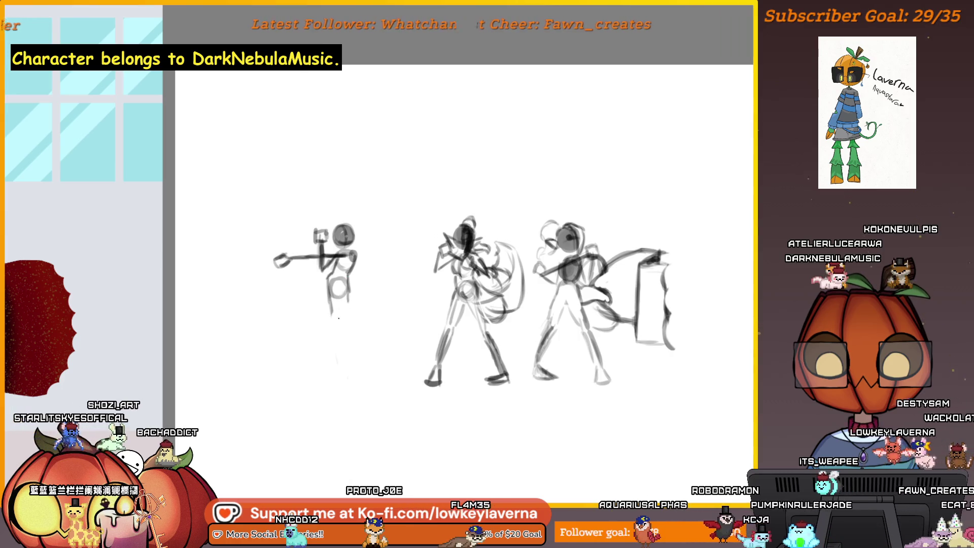
{"action": "left_click_drag", "start_coordinate": [336, 303], "coordinate": [316, 375]}
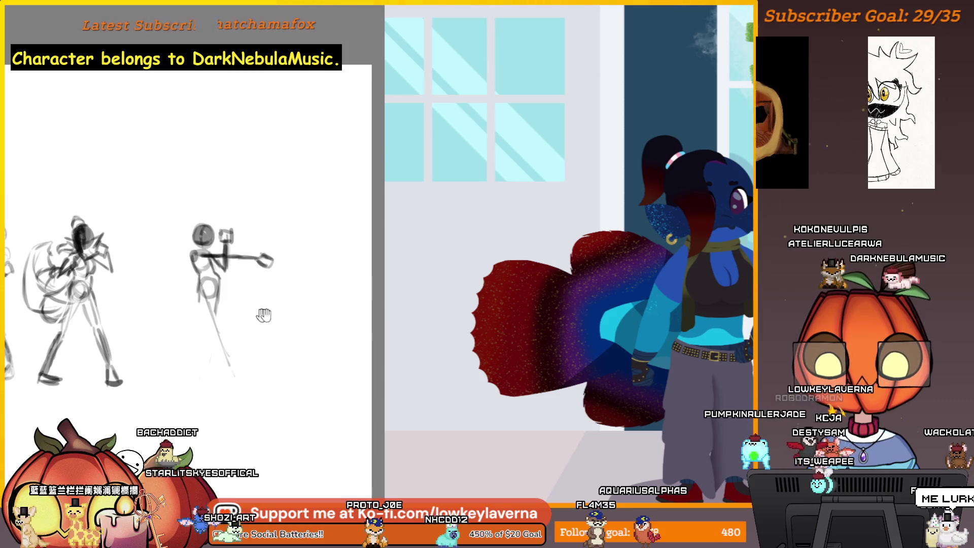
{"action": "left_click_drag", "start_coordinate": [222, 319], "coordinate": [366, 319]}
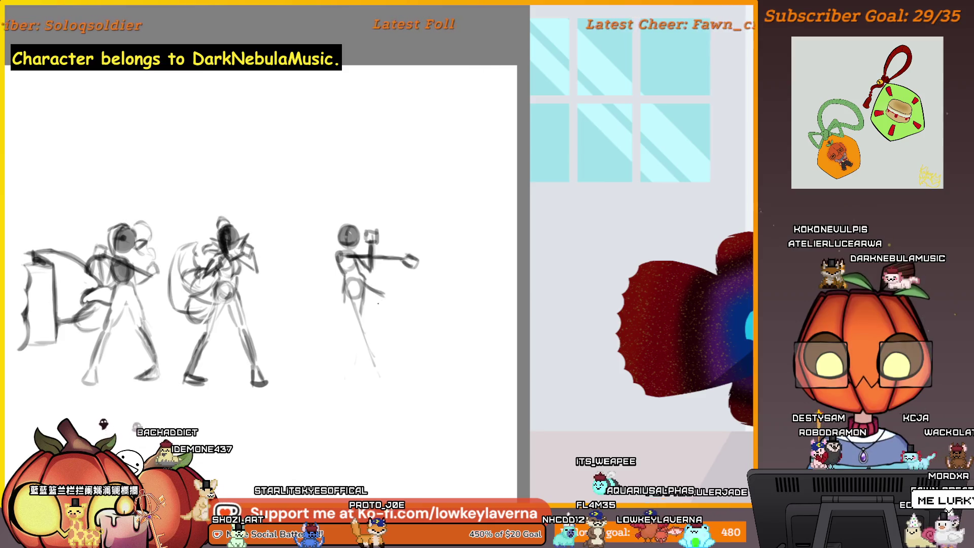
Pick the sketch colour, extend the leg down to a foot, and mirror the view.
{"action": "key", "text": "alt"}
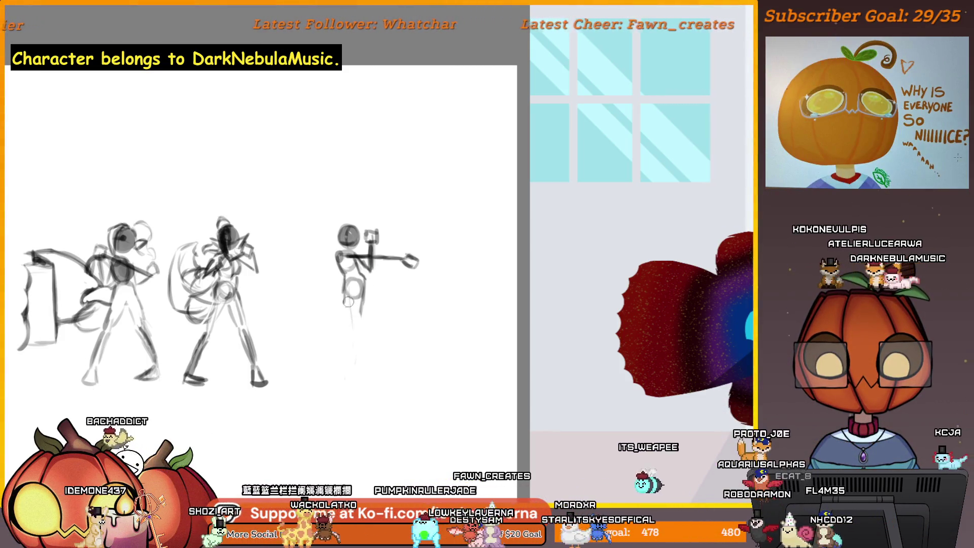
{"action": "left_click_drag", "start_coordinate": [350, 306], "coordinate": [357, 375]}
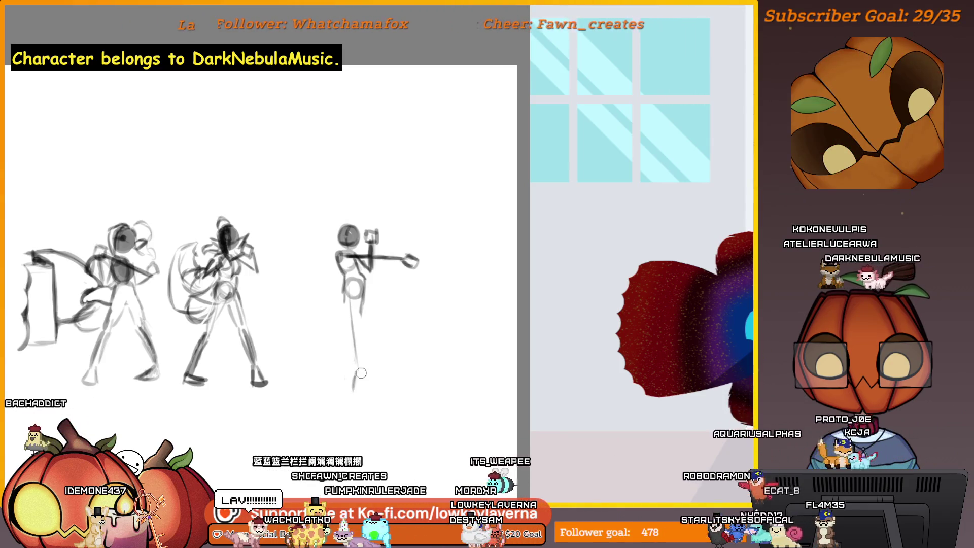
{"action": "left_click_drag", "start_coordinate": [355, 380], "coordinate": [367, 369]}
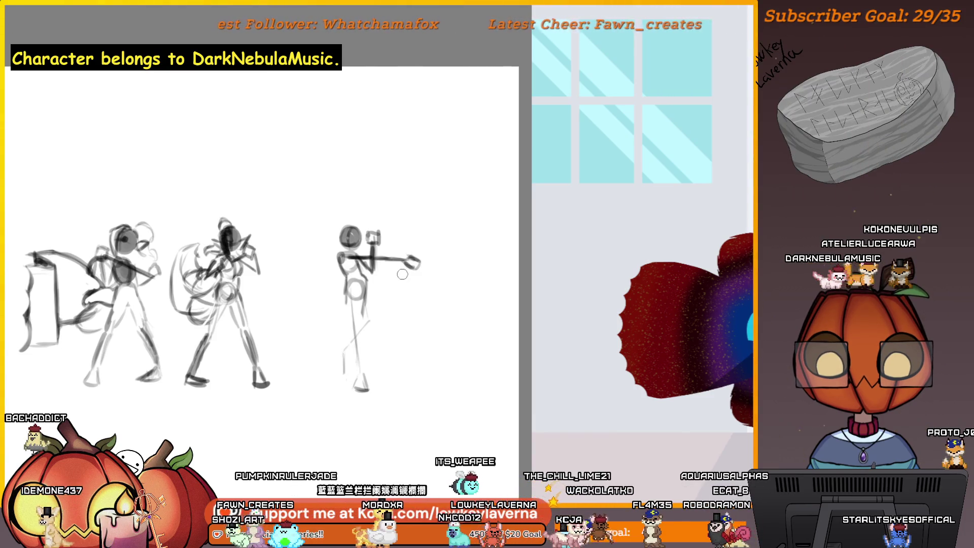
{"action": "key", "text": "m"}
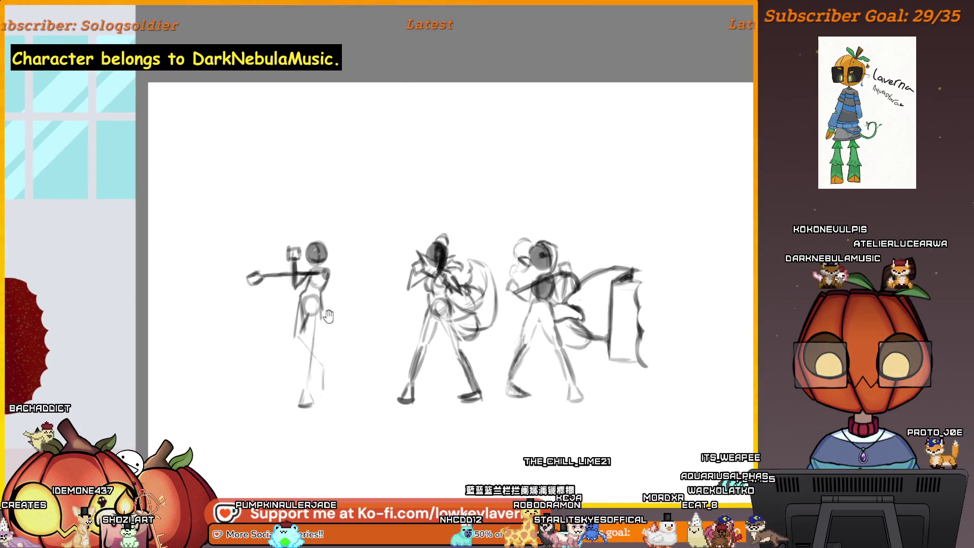
Rework the leftmost figure's lower leg with two strokes at adjusted brush sizes, then mirror the view.
{"action": "mouse_move", "coordinate": [328, 323]}
{"action": "left_mouse_down"}
{"action": "mouse_move", "coordinate": [311, 316]}
{"action": "mouse_move", "coordinate": [357, 324]}
{"action": "left_mouse_up"}
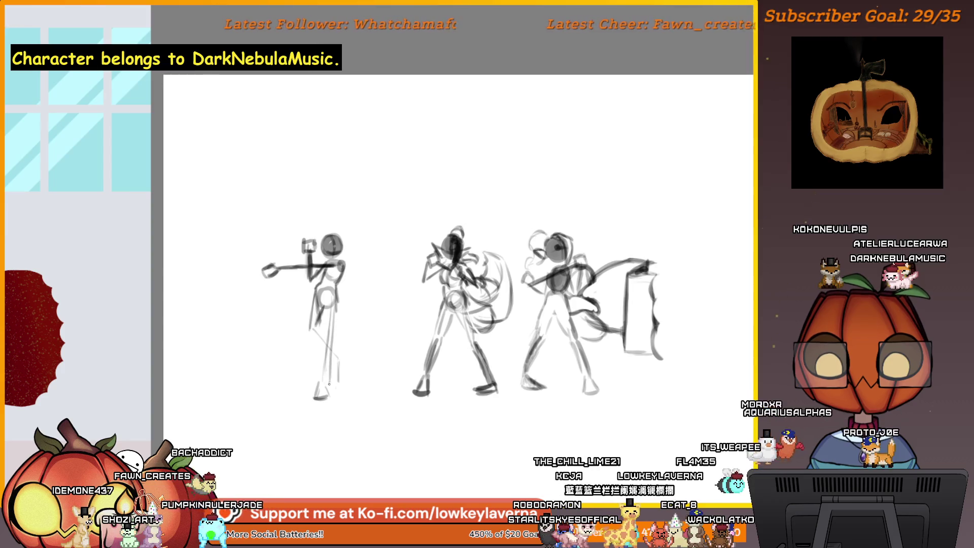
{"action": "key", "text": "e"}
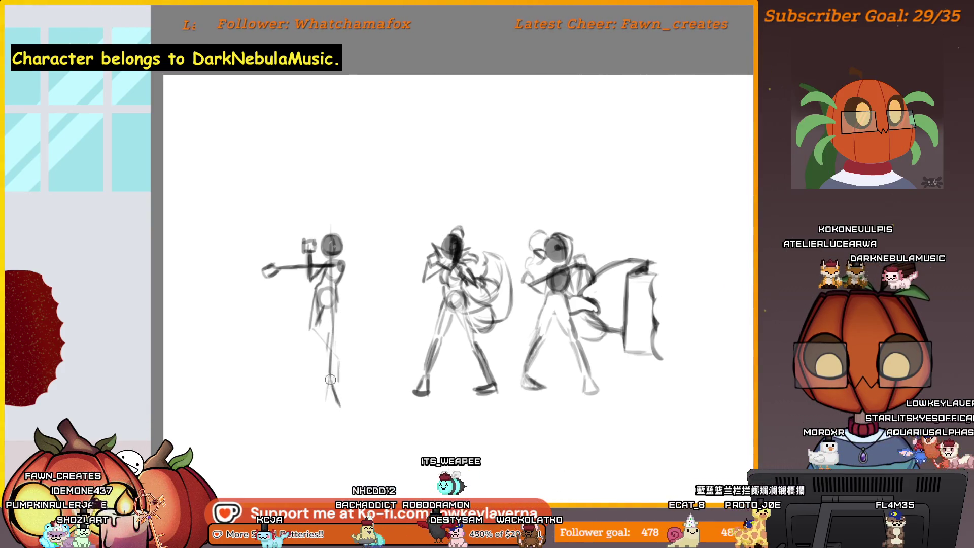
{"action": "left_click_drag", "start_coordinate": [330, 379], "coordinate": [327, 407]}
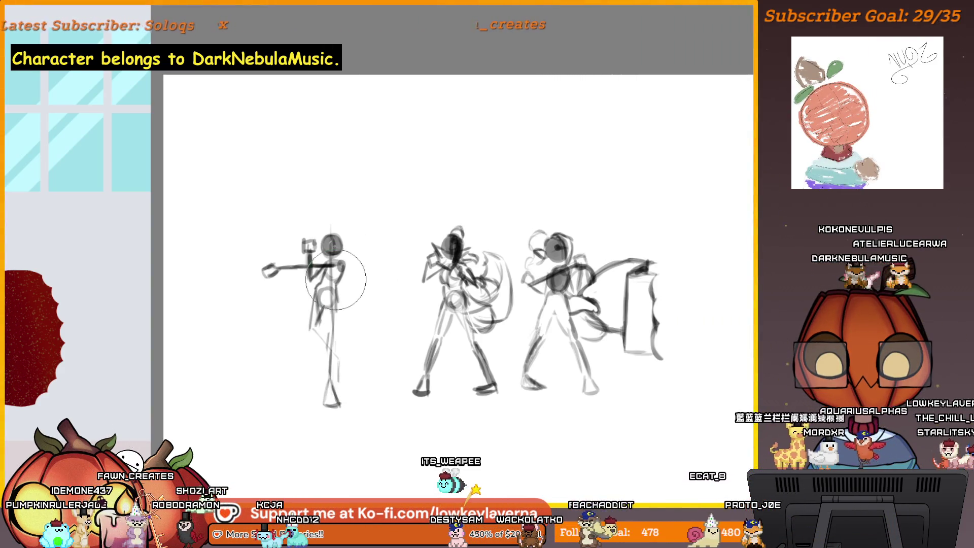
{"action": "key", "text": "bracketleft"}
{"action": "key", "text": "bracketleft"}
{"action": "key", "text": "bracketleft"}
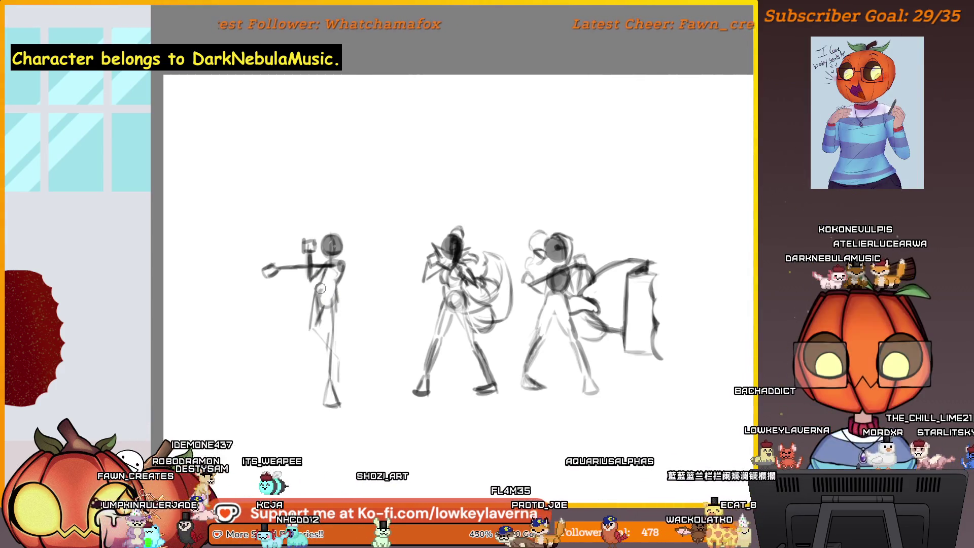
{"action": "key", "text": "bracketright"}
{"action": "key", "text": "bracketright"}
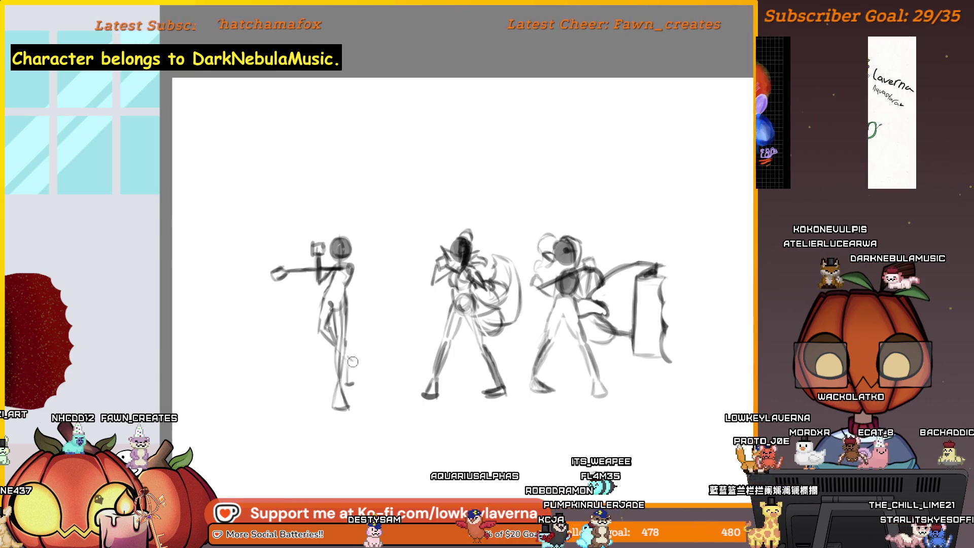
{"action": "left_click_drag", "start_coordinate": [354, 362], "coordinate": [350, 385]}
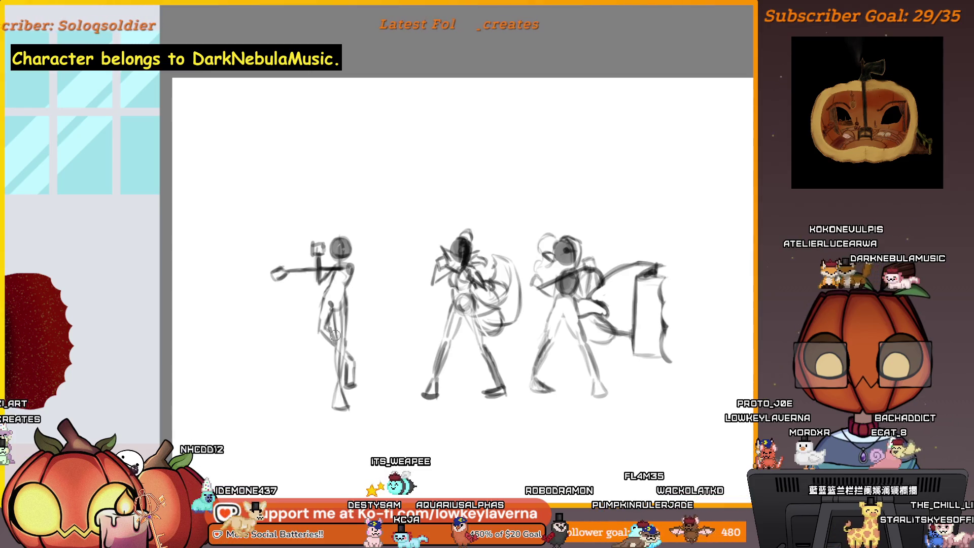
{"action": "key", "text": "m"}
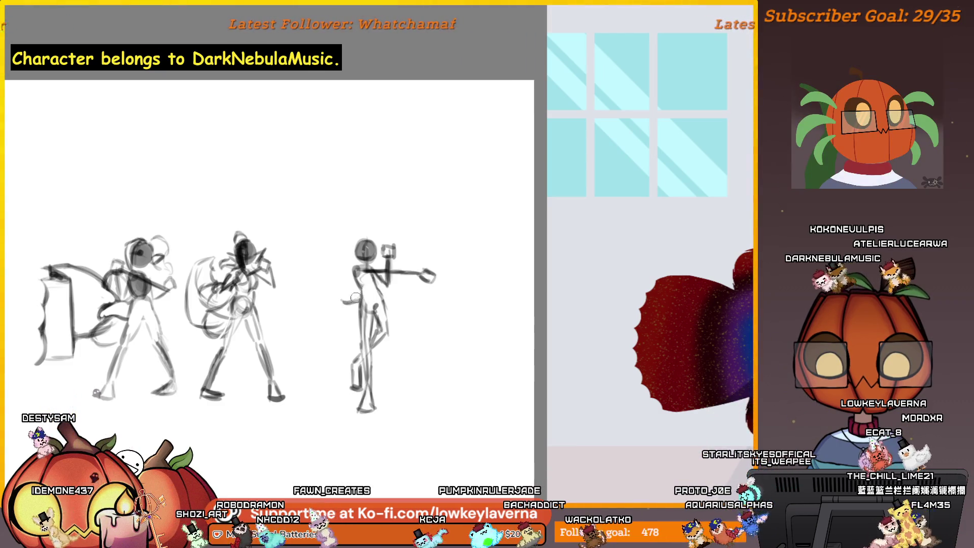
Draw a curled tail at the pointing figure's hip, then unmirror and pan the view right.
{"action": "left_click_drag", "start_coordinate": [348, 293], "coordinate": [338, 305]}
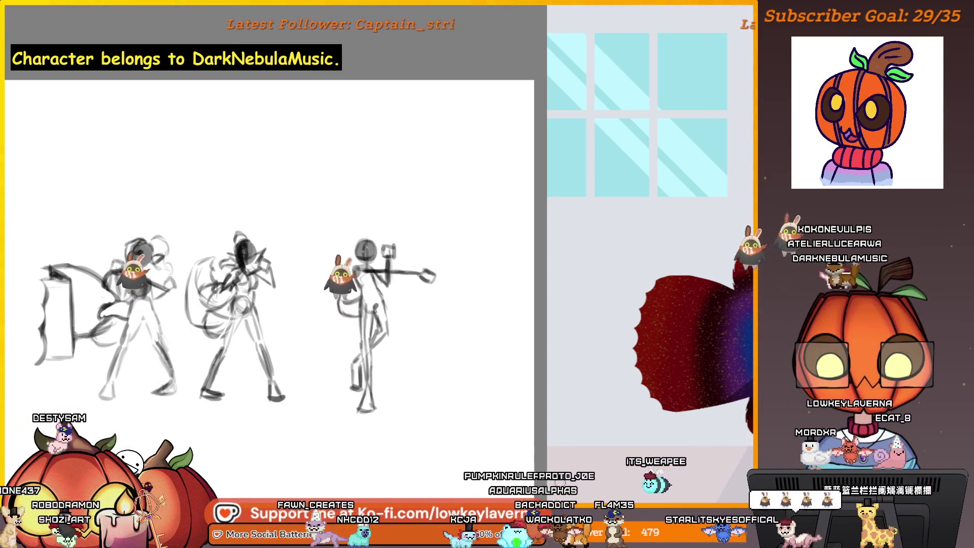
{"action": "key", "text": "m"}
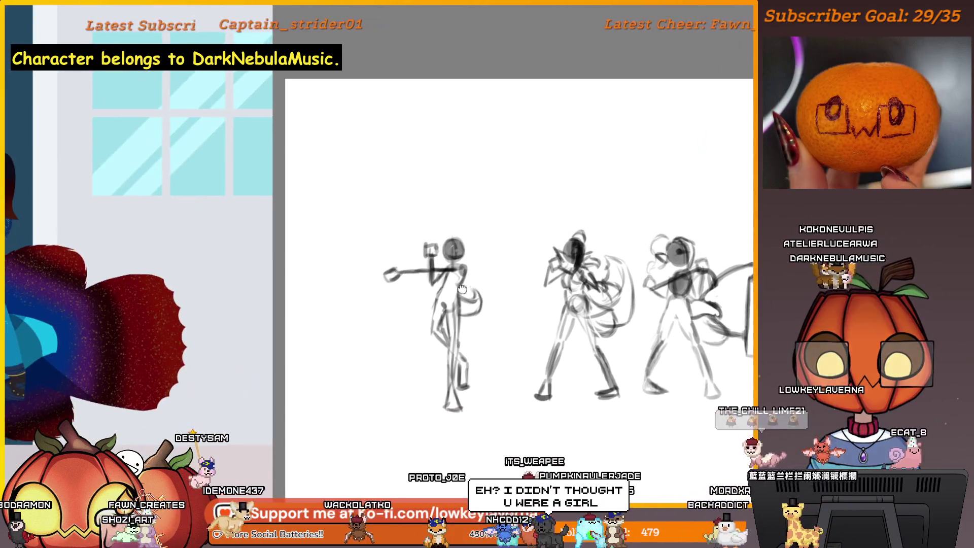
{"action": "mouse_move", "coordinate": [230, 287]}
{"action": "left_mouse_down"}
{"action": "mouse_move", "coordinate": [402, 288]}
{"action": "mouse_move", "coordinate": [434, 266]}
{"action": "left_mouse_up"}
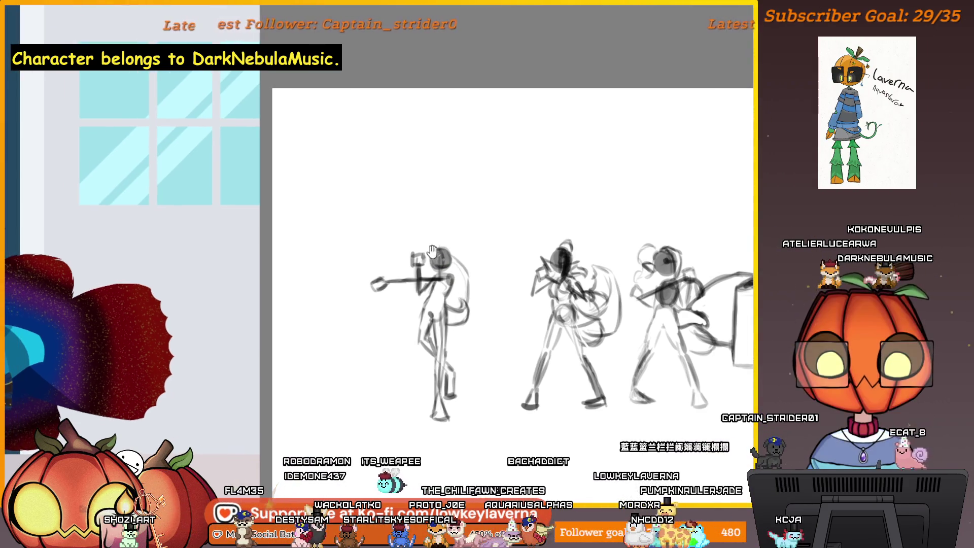
{"action": "left_click_drag", "start_coordinate": [433, 254], "coordinate": [452, 255]}
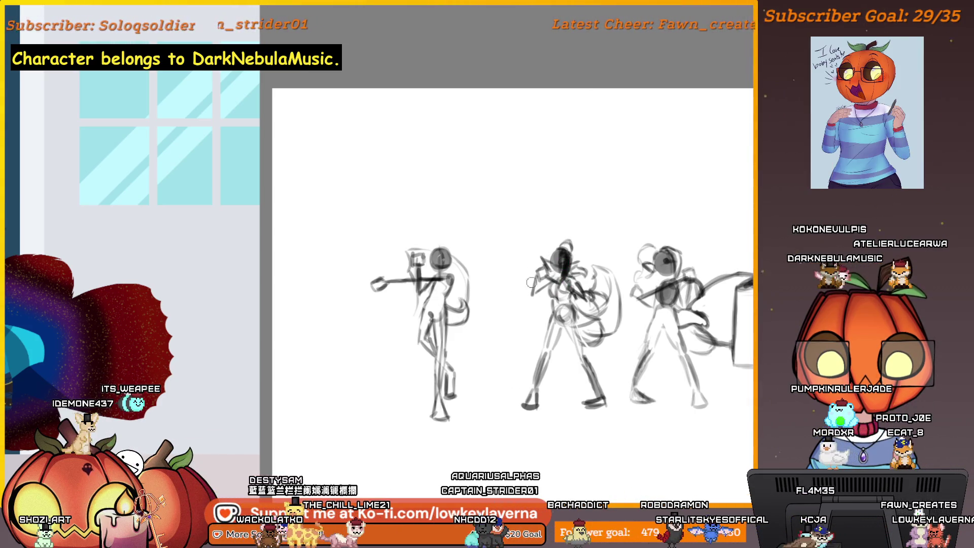
{"action": "left_click_drag", "start_coordinate": [530, 283], "coordinate": [551, 327]}
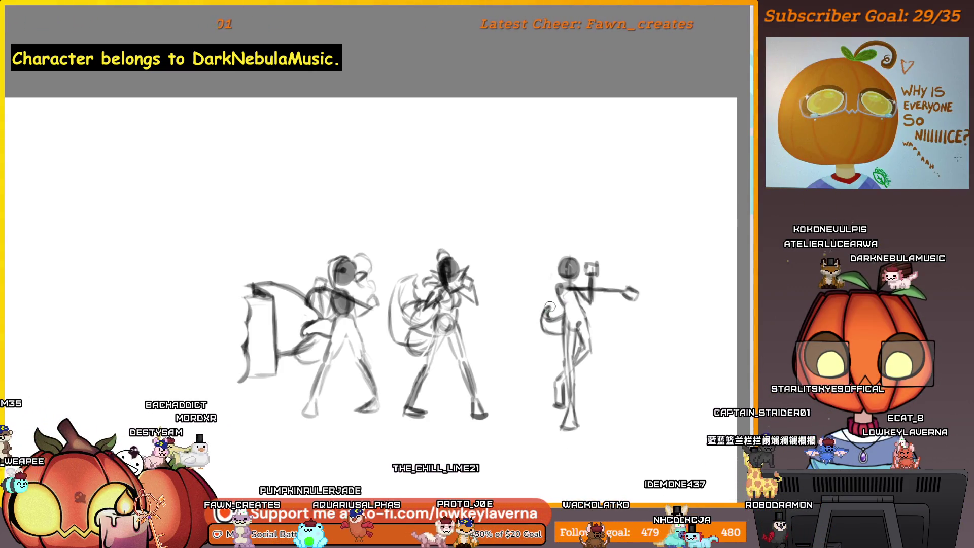
{"action": "scroll", "coordinate": [550, 306], "scroll_direction": "up", "scroll_amount": 2}
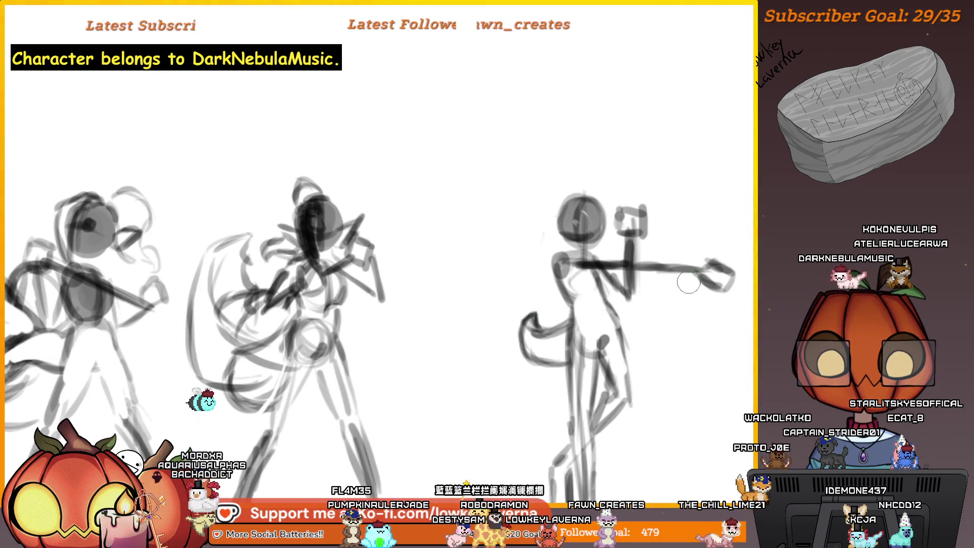
Zoom out and pan so the blank canvas above the three figures shows.
{"action": "scroll", "coordinate": [545, 320], "scroll_direction": "down", "scroll_amount": 2}
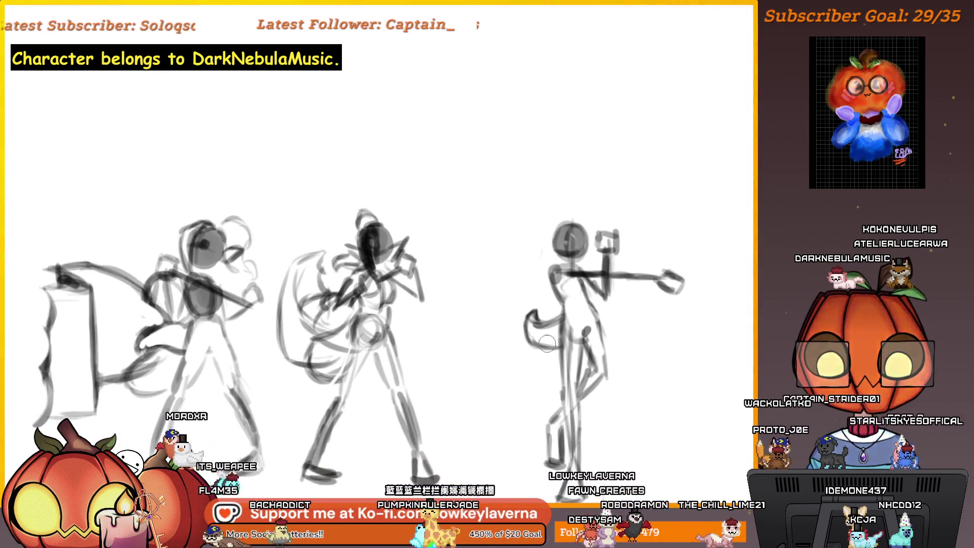
{"action": "left_click_drag", "start_coordinate": [545, 319], "coordinate": [525, 375]}
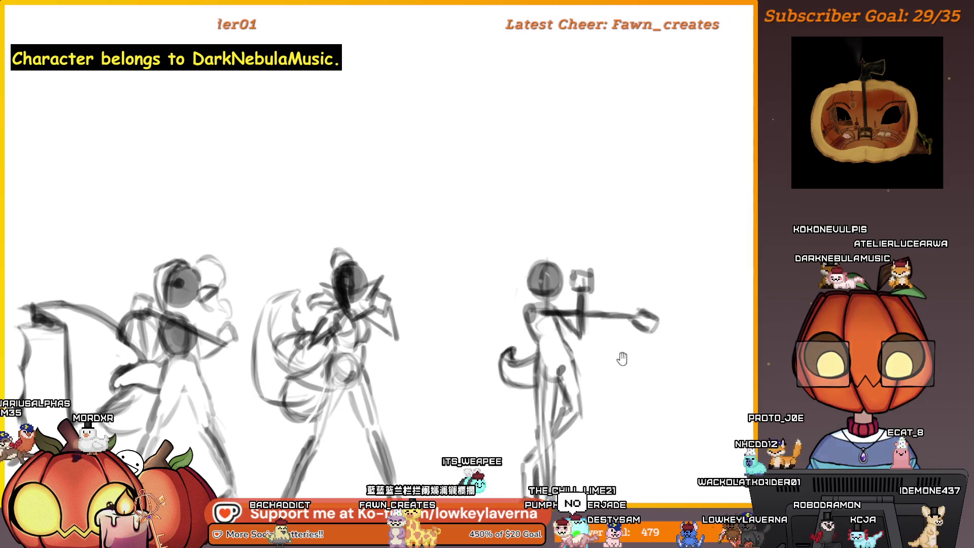
{"action": "left_click_drag", "start_coordinate": [622, 358], "coordinate": [550, 419]}
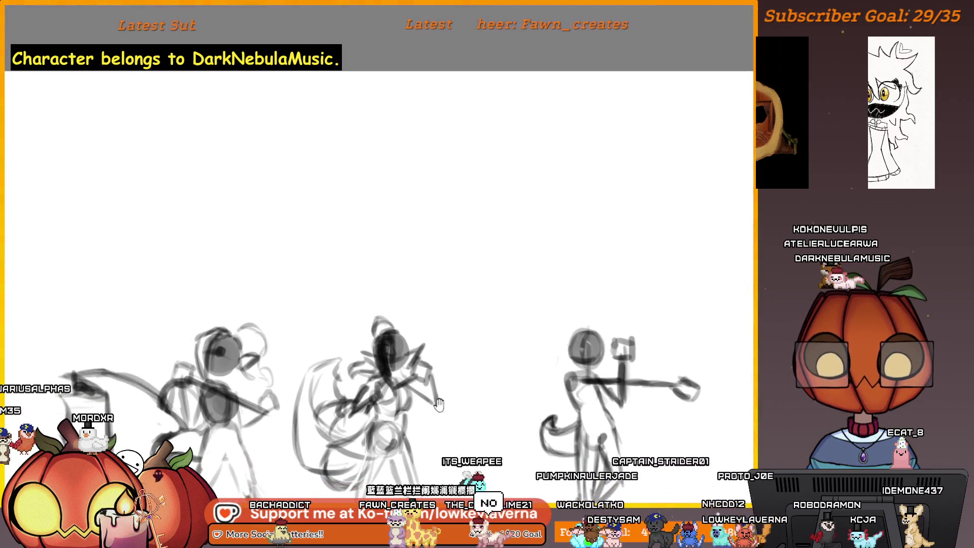
{"action": "left_click_drag", "start_coordinate": [438, 404], "coordinate": [551, 224]}
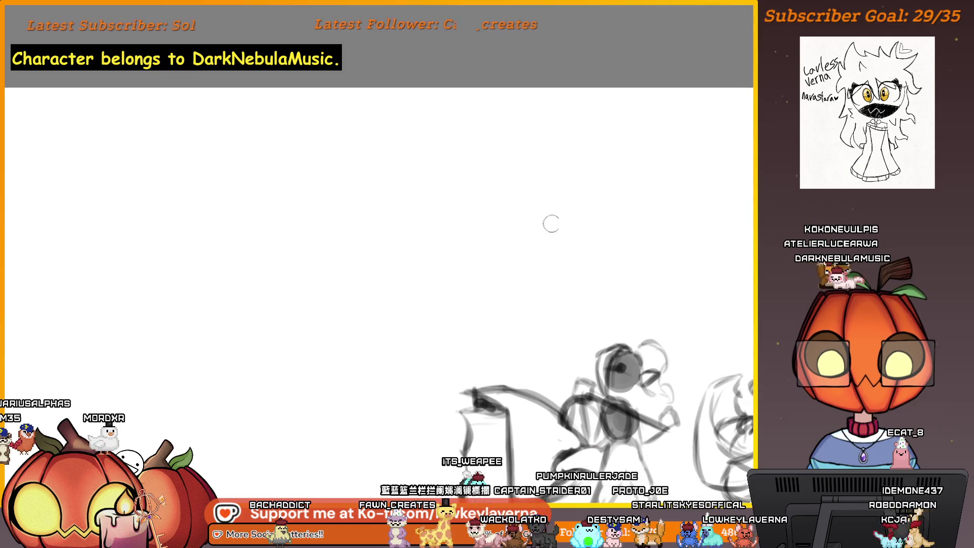
{"action": "left_click_drag", "start_coordinate": [609, 189], "coordinate": [365, 311]}
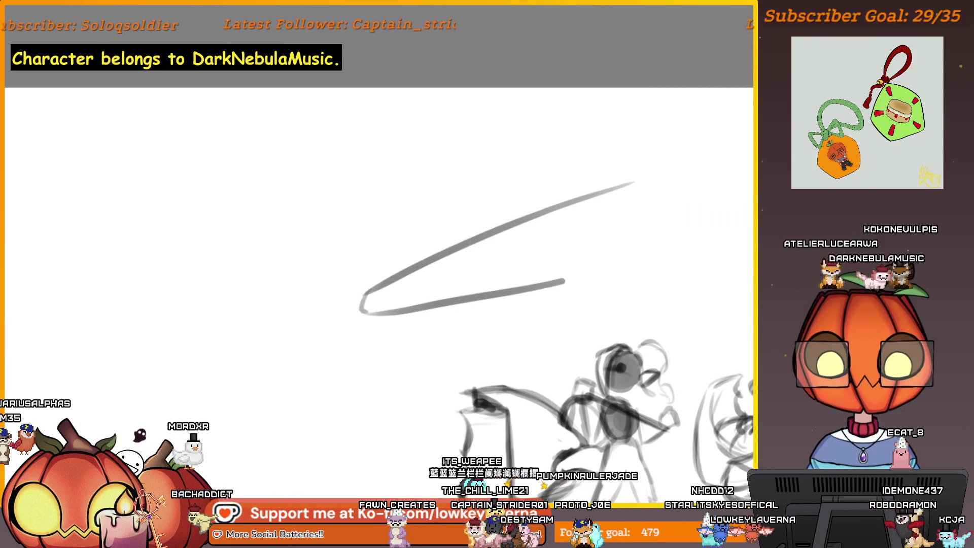
{"action": "key", "text": "ctrl+z"}
{"action": "left_click_drag", "start_coordinate": [609, 238], "coordinate": [515, 250]}
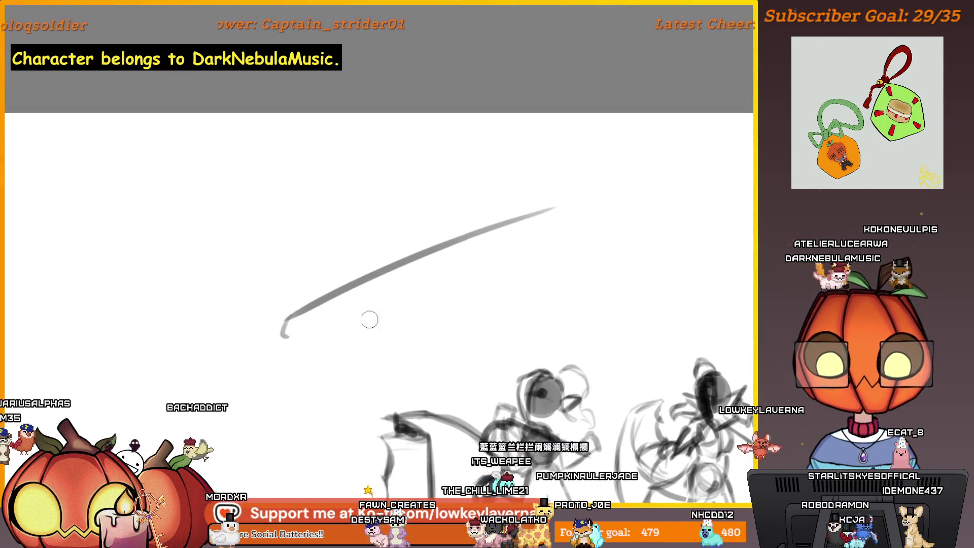
{"action": "left_click_drag", "start_coordinate": [284, 335], "coordinate": [554, 266]}
{"action": "key", "text": "ctrl+z"}
{"action": "left_click_drag", "start_coordinate": [287, 337], "coordinate": [558, 300]}
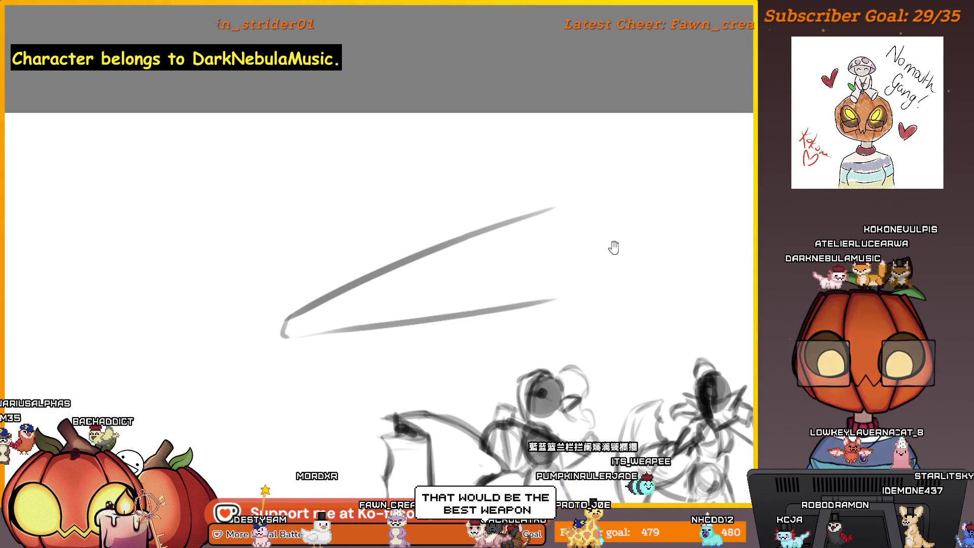
{"action": "left_click_drag", "start_coordinate": [478, 294], "coordinate": [581, 256]}
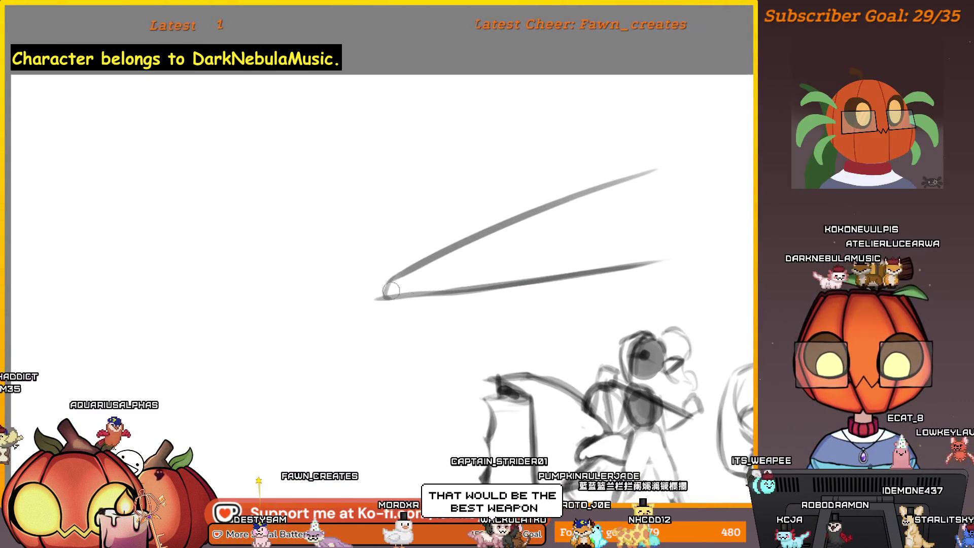
{"action": "key", "text": "ctrl+z"}
{"action": "left_click_drag", "start_coordinate": [383, 302], "coordinate": [657, 265]}
{"action": "mouse_move", "coordinate": [670, 203]}
{"action": "left_mouse_down"}
{"action": "mouse_move", "coordinate": [461, 263]}
{"action": "mouse_move", "coordinate": [617, 281]}
{"action": "mouse_move", "coordinate": [438, 321]}
{"action": "left_mouse_up"}
{"action": "left_click_drag", "start_coordinate": [527, 216], "coordinate": [517, 342]}
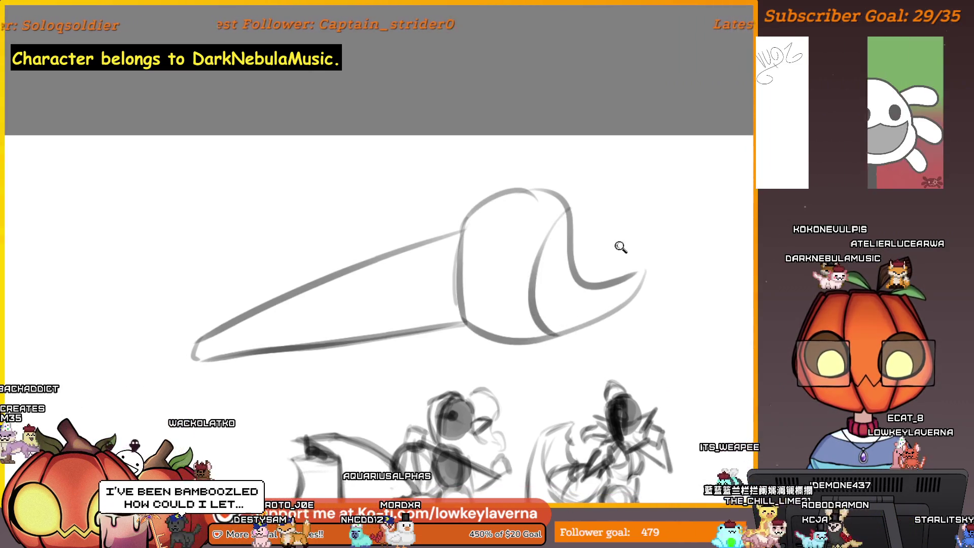
{"action": "scroll", "coordinate": [624, 244], "scroll_direction": "down", "scroll_amount": 3}
{"action": "scroll", "coordinate": [623, 319], "scroll_direction": "up", "scroll_amount": 2}
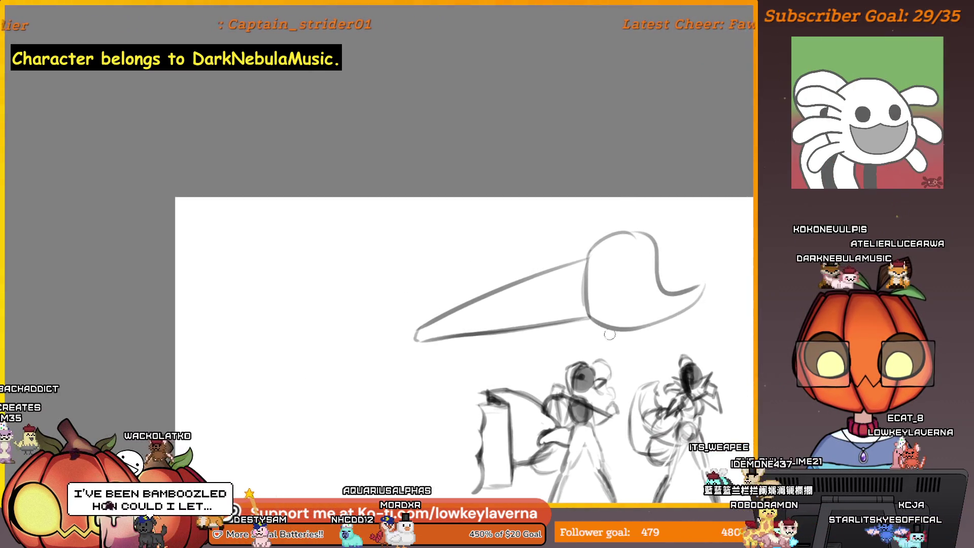
{"action": "key", "text": "ctrl+z"}
{"action": "key", "text": "ctrl+z"}
{"action": "key", "text": "ctrl+z"}
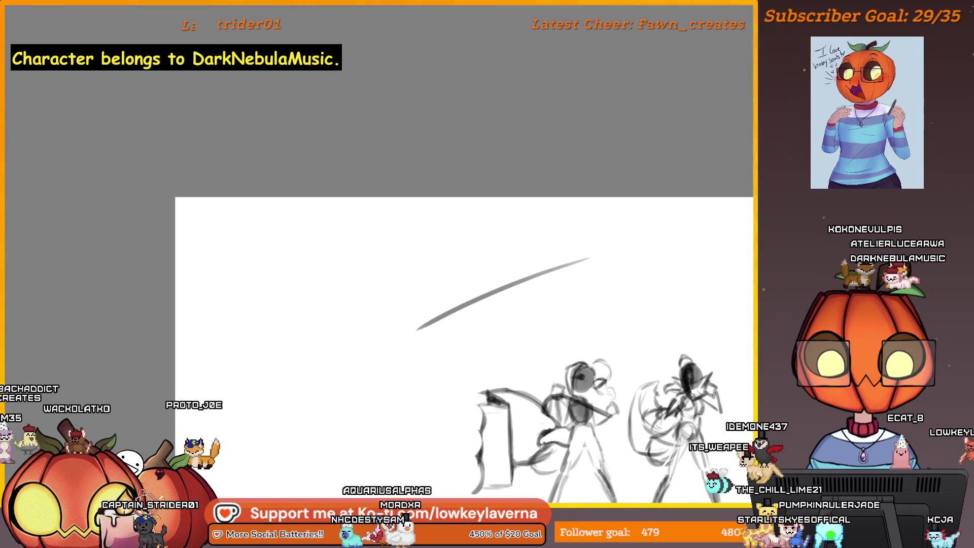
{"action": "key", "text": "ctrl+z"}
{"action": "left_click_drag", "start_coordinate": [702, 304], "coordinate": [494, 223]}
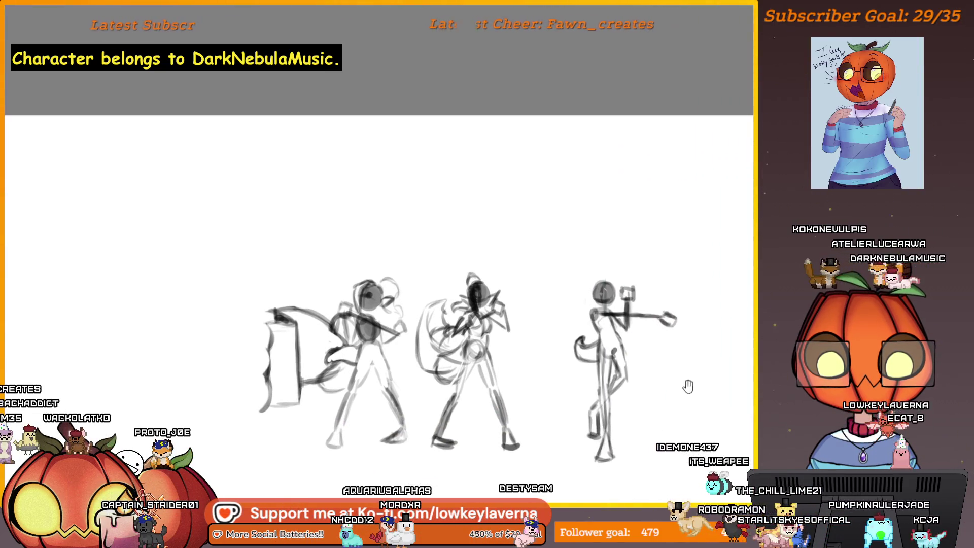
Centre the three figures, erase the tail stroke by the right figure, then restore the curl and return to the brush.
{"action": "left_click_drag", "start_coordinate": [687, 387], "coordinate": [673, 364]}
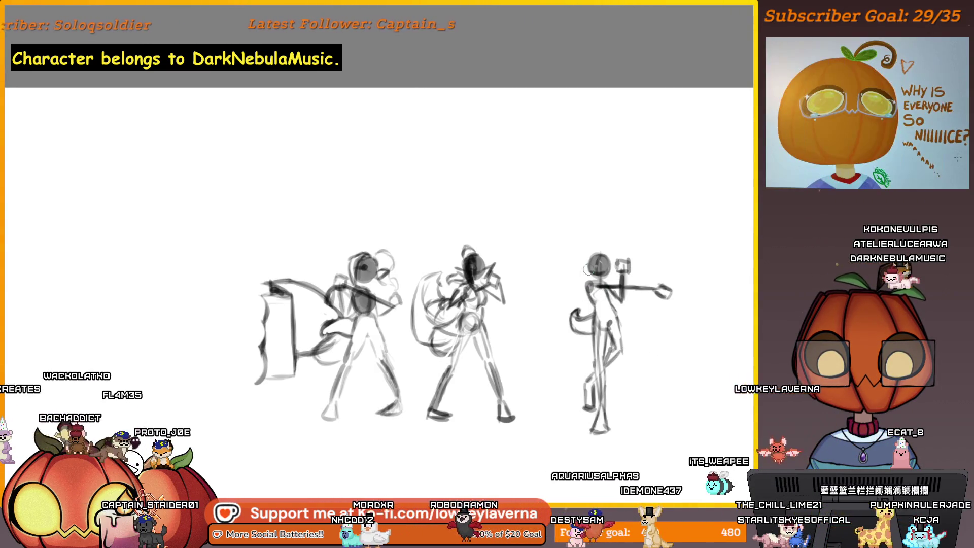
{"action": "scroll", "coordinate": [588, 270], "scroll_direction": "up", "scroll_amount": 3}
{"action": "scroll", "coordinate": [558, 319], "scroll_direction": "up", "scroll_amount": 2}
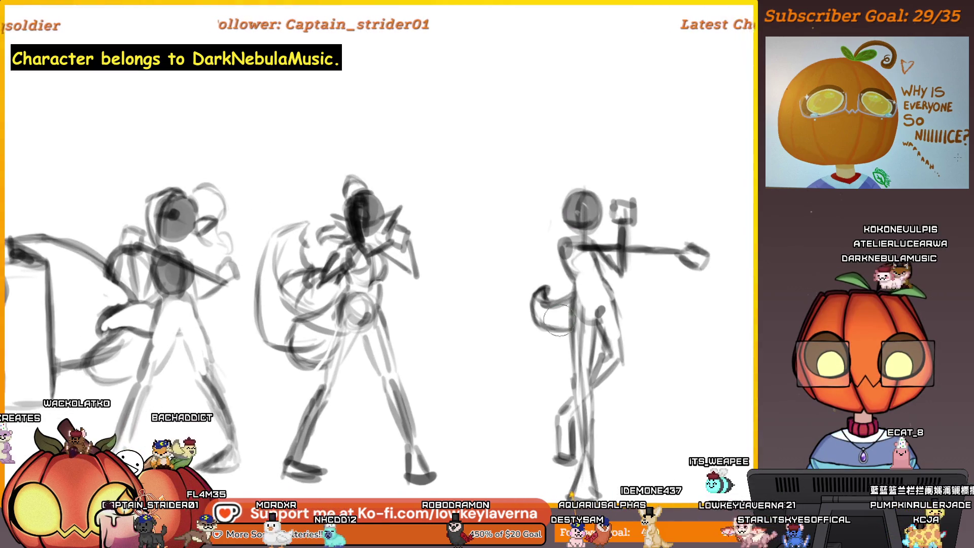
{"action": "key", "text": "bracketright"}
{"action": "key", "text": "bracketright"}
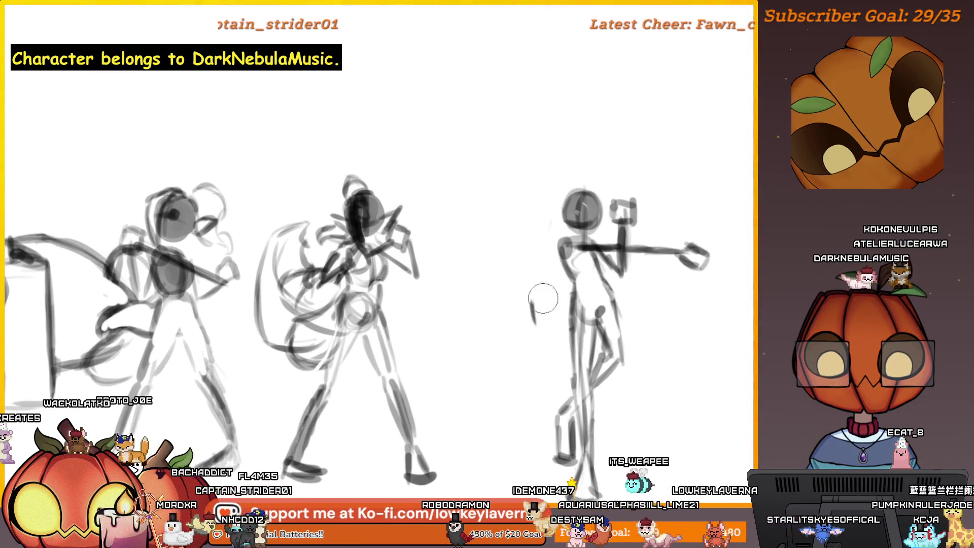
{"action": "key", "text": "bracketleft"}
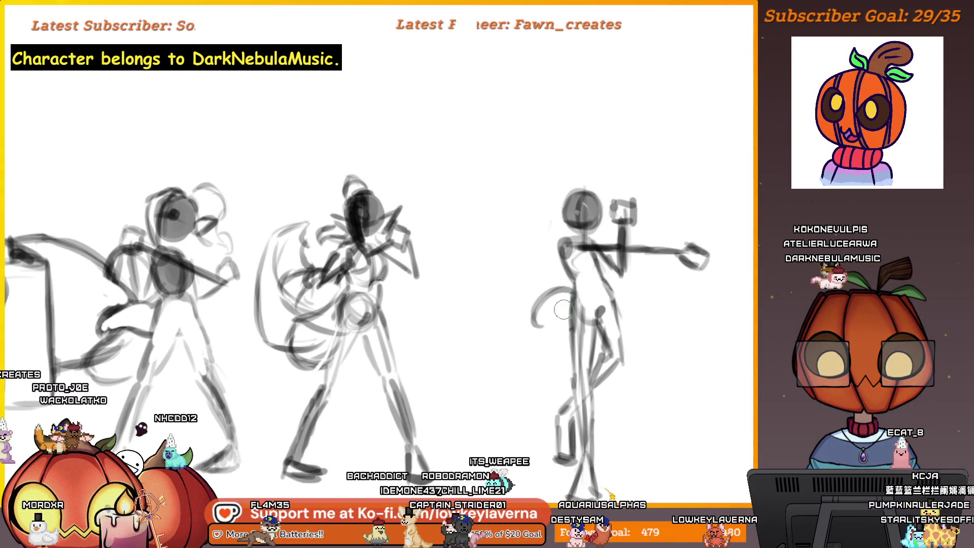
{"action": "mouse_move", "coordinate": [550, 295]}
{"action": "left_mouse_down"}
{"action": "mouse_move", "coordinate": [558, 322]}
{"action": "mouse_move", "coordinate": [530, 335]}
{"action": "left_mouse_up"}
{"action": "key", "text": "e"}
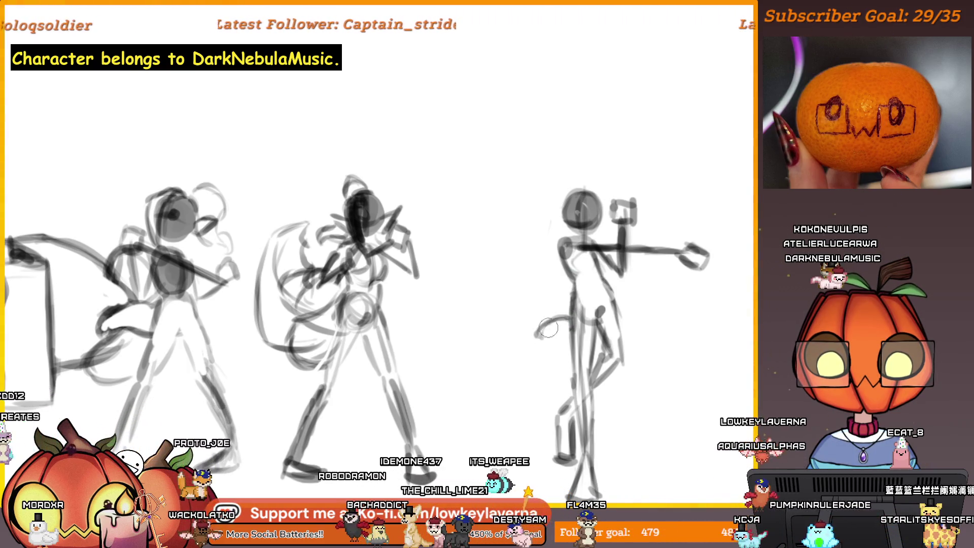
{"action": "key", "text": "e"}
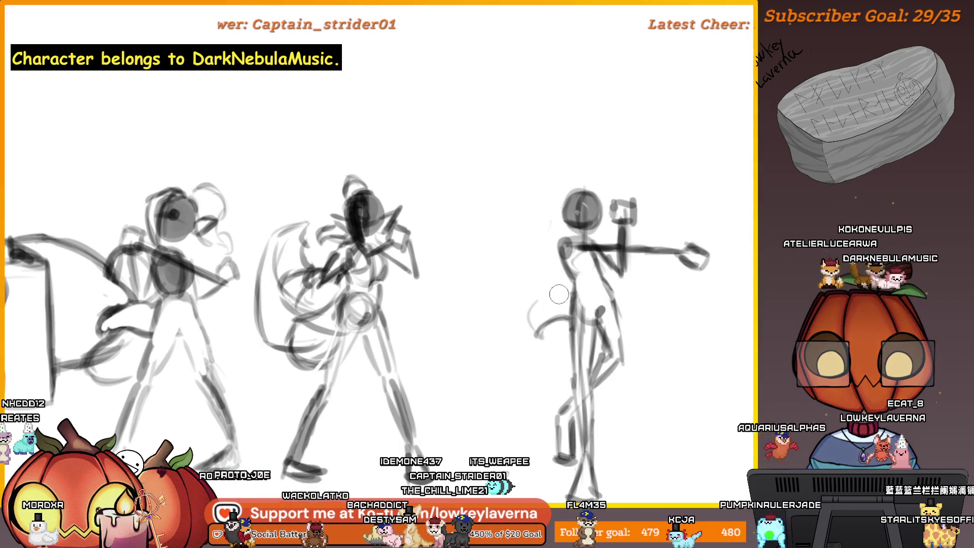
{"action": "left_click_drag", "start_coordinate": [560, 292], "coordinate": [552, 299]}
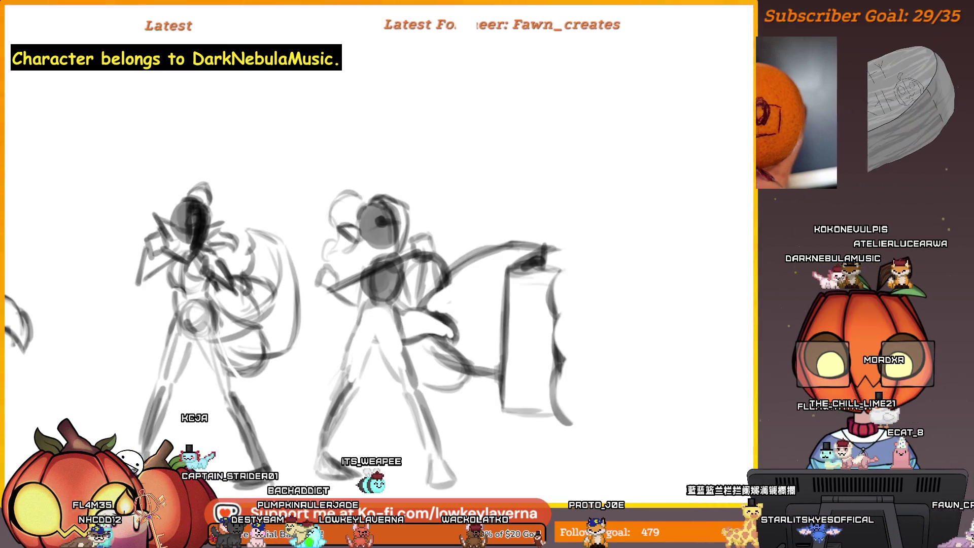
Mirror the view, centre the pointing figure, and sketch a curved hair strand behind its head.
{"action": "key", "text": "m"}
{"action": "left_click_drag", "start_coordinate": [238, 235], "coordinate": [602, 197]}
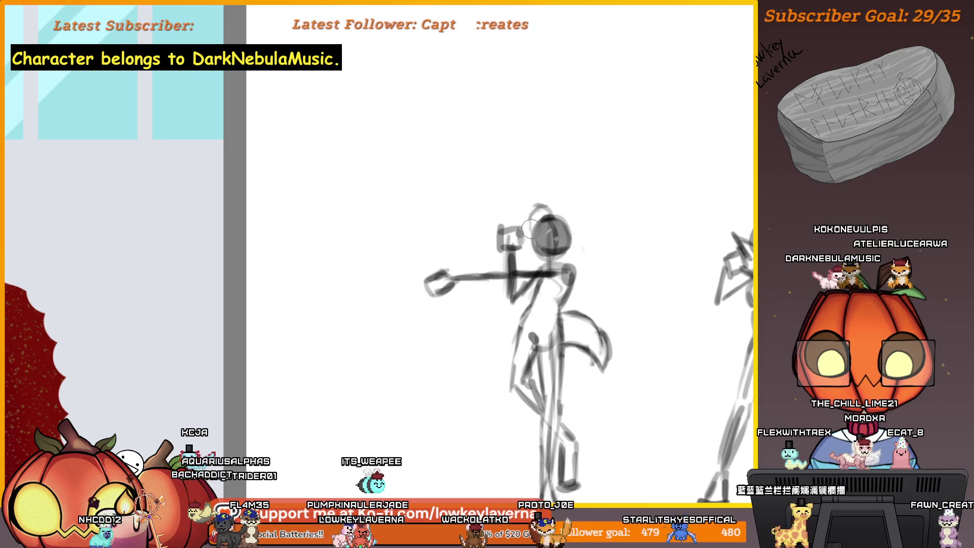
{"action": "left_click_drag", "start_coordinate": [540, 212], "coordinate": [557, 207]}
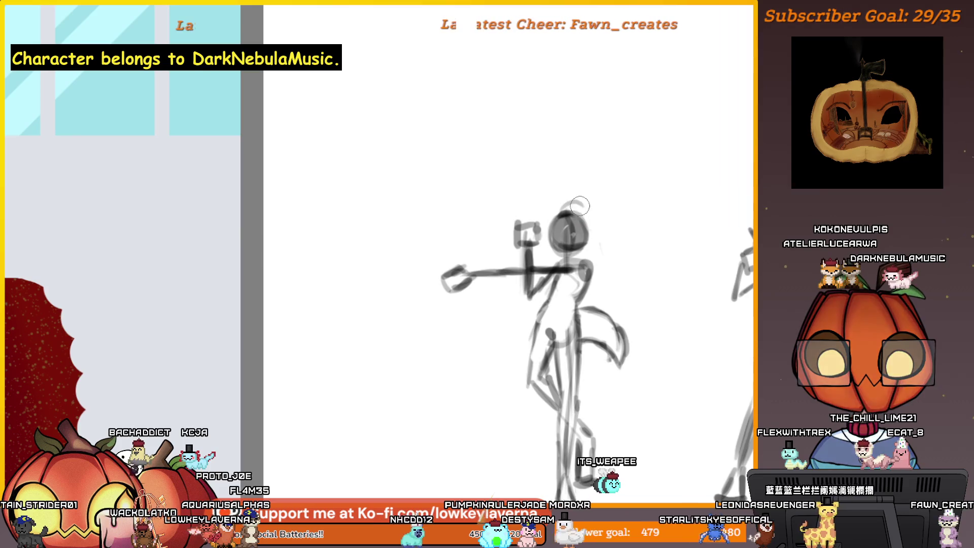
{"action": "left_click_drag", "start_coordinate": [590, 248], "coordinate": [581, 242]}
{"action": "left_click_drag", "start_coordinate": [576, 249], "coordinate": [600, 260]}
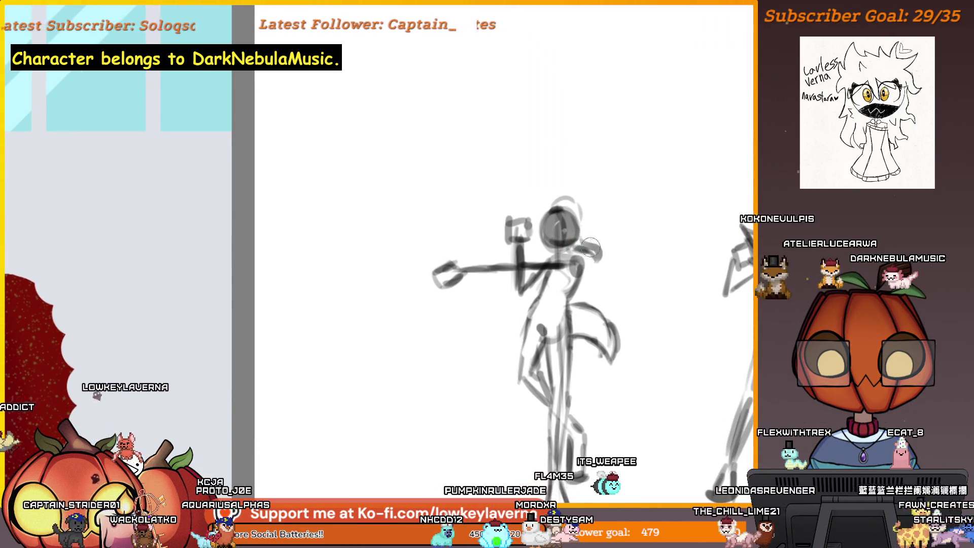
Remove a stray dark curved stroke beside the figure and zoom in on it.
{"action": "scroll", "coordinate": [579, 274], "scroll_direction": "right", "scroll_amount": 3}
{"action": "scroll", "coordinate": [578, 274], "scroll_direction": "down", "scroll_amount": 2}
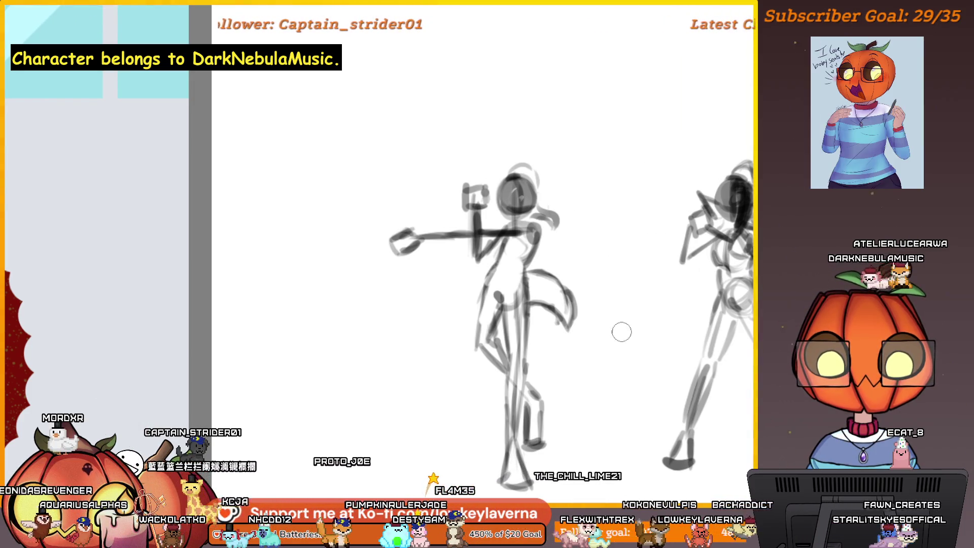
{"action": "left_click_drag", "start_coordinate": [623, 333], "coordinate": [672, 343]}
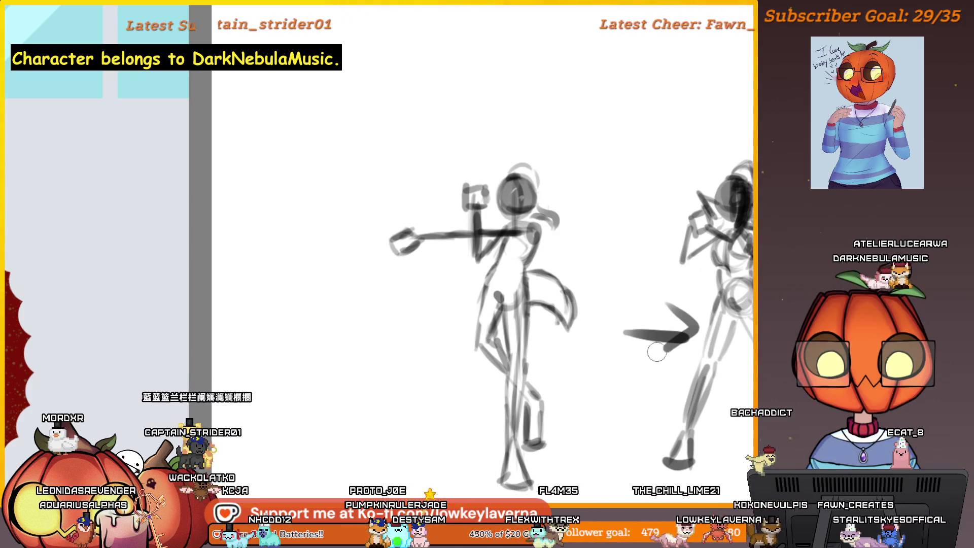
{"action": "key", "text": "ctrl+z"}
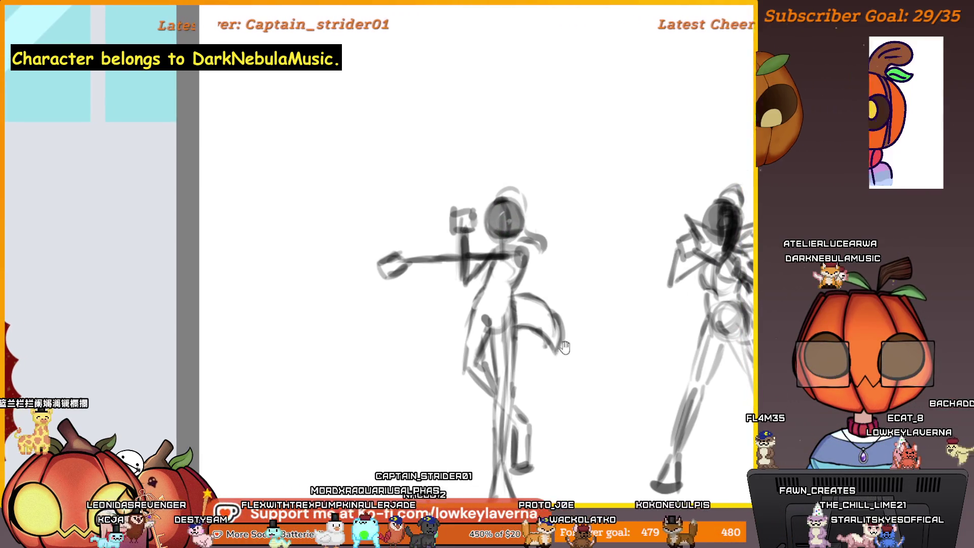
{"action": "left_click_drag", "start_coordinate": [571, 325], "coordinate": [594, 320]}
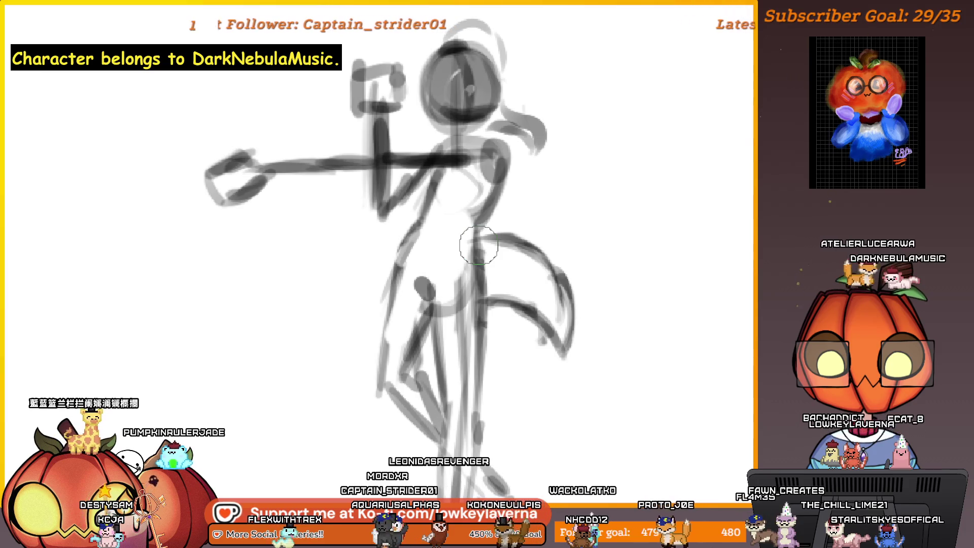
Unmirror the view, pan to the tail, and add a faint stroke beside its curve.
{"action": "scroll", "coordinate": [482, 245], "scroll_direction": "up", "scroll_amount": 3}
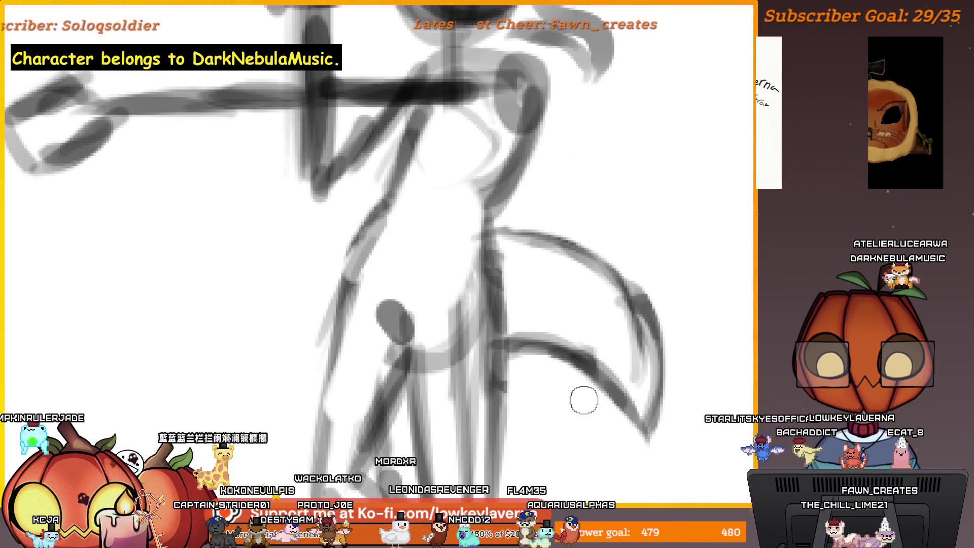
{"action": "key", "text": "m"}
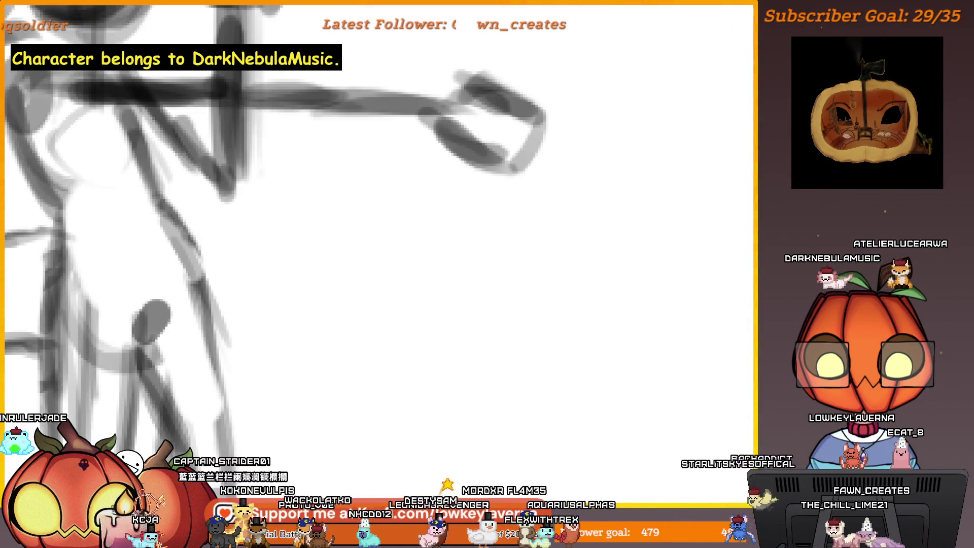
{"action": "left_click_drag", "start_coordinate": [287, 317], "coordinate": [658, 260]}
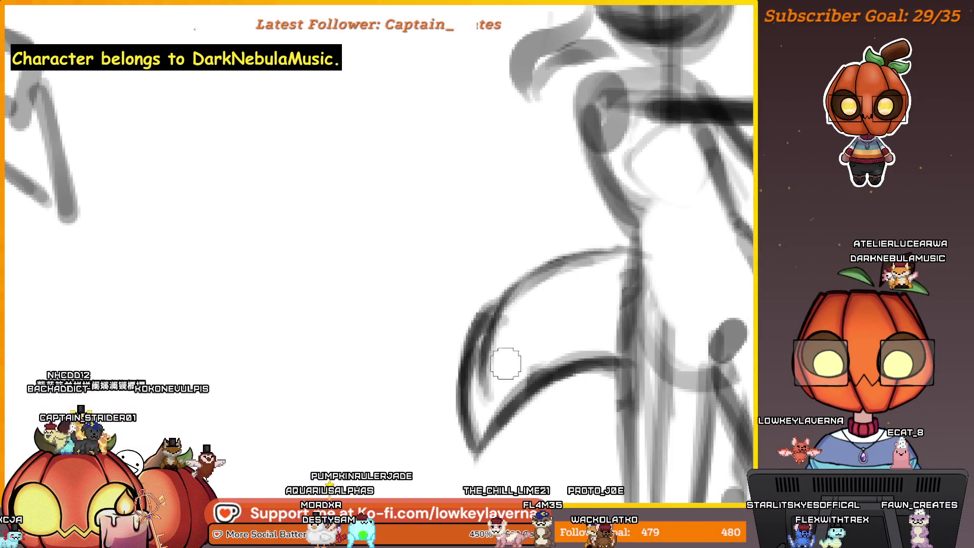
{"action": "left_click_drag", "start_coordinate": [487, 278], "coordinate": [454, 406]}
{"action": "scroll", "coordinate": [514, 287], "scroll_direction": "up", "scroll_amount": 1}
Replace the tail's outer curve with a faint new curve on the right figure.
{"action": "scroll", "coordinate": [514, 287], "scroll_direction": "down", "scroll_amount": 3}
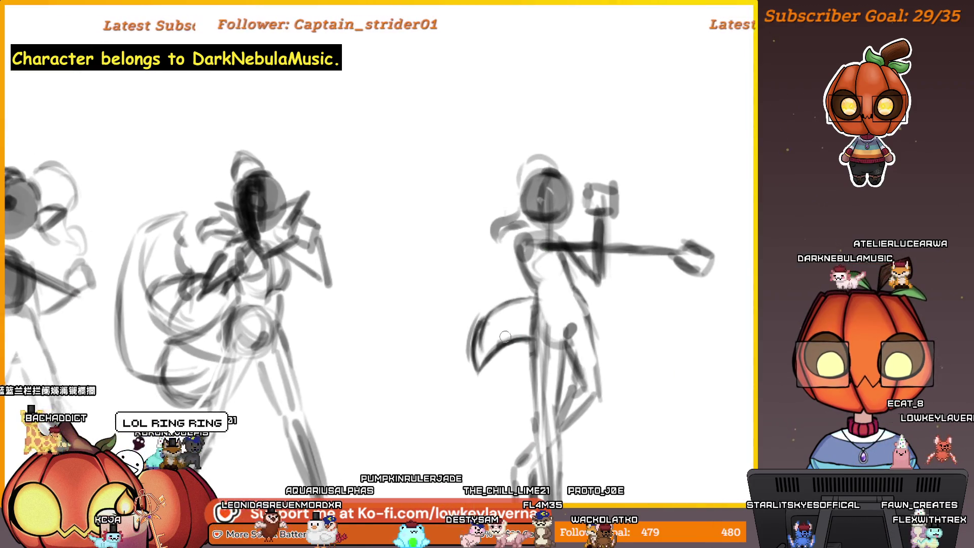
{"action": "key", "text": "ctrl+z"}
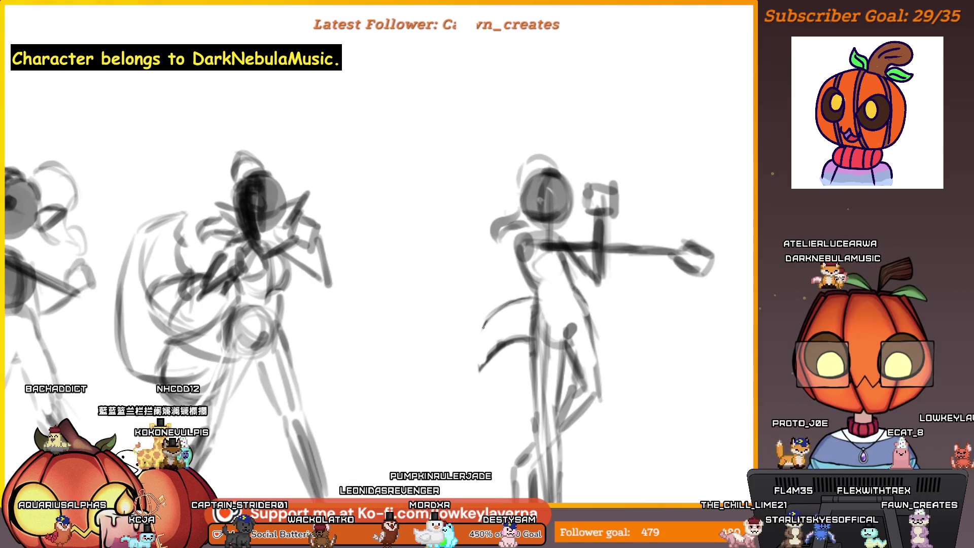
{"action": "scroll", "coordinate": [517, 289], "scroll_direction": "up", "scroll_amount": 2}
{"action": "scroll", "coordinate": [550, 269], "scroll_direction": "up", "scroll_amount": 3}
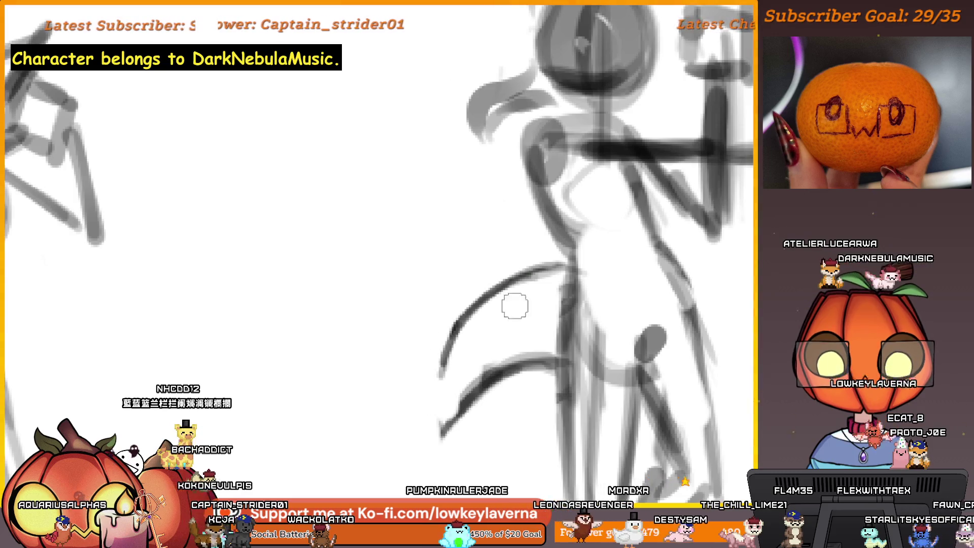
{"action": "scroll", "coordinate": [500, 341], "scroll_direction": "left", "scroll_amount": 3}
{"action": "left_click_drag", "start_coordinate": [459, 379], "coordinate": [510, 311]}
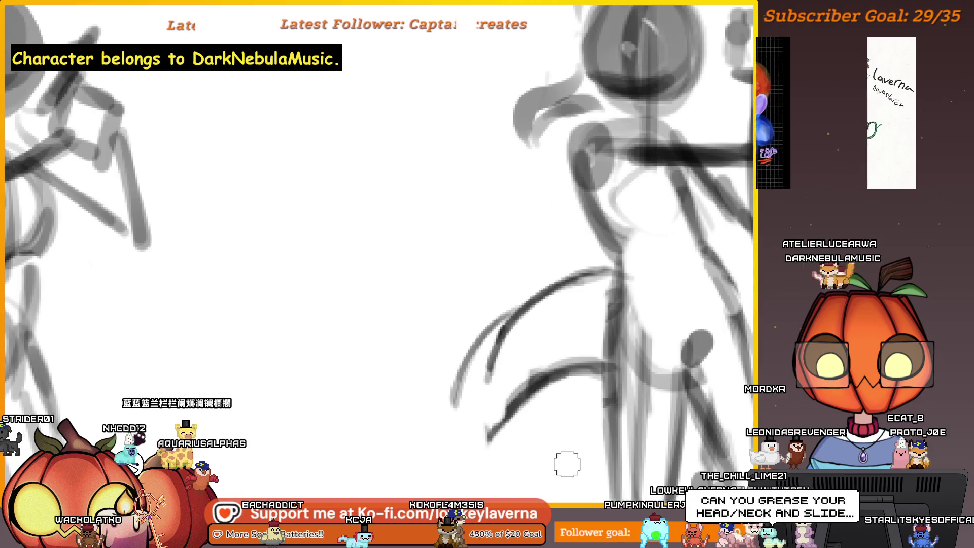
{"action": "left_click_drag", "start_coordinate": [565, 463], "coordinate": [572, 413]}
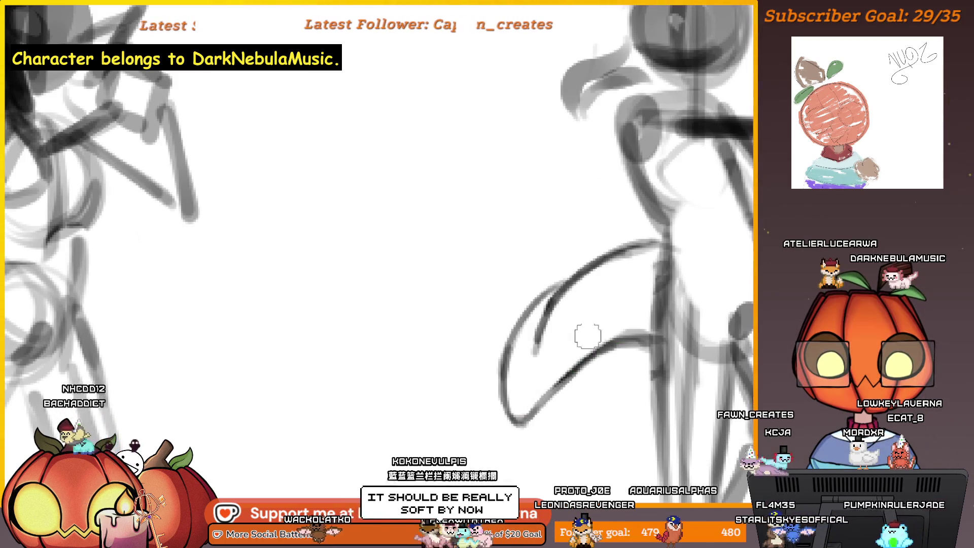
{"action": "key", "text": "ctrl+0"}
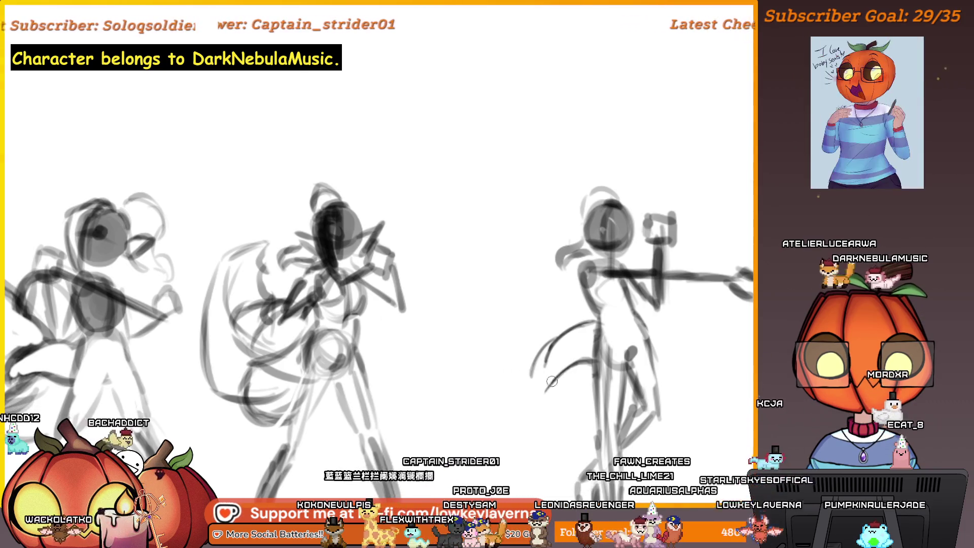
Layer longer, lower and rising curved tail strokes, undoing the stray dark dash.
{"action": "left_click_drag", "start_coordinate": [544, 390], "coordinate": [542, 353]}
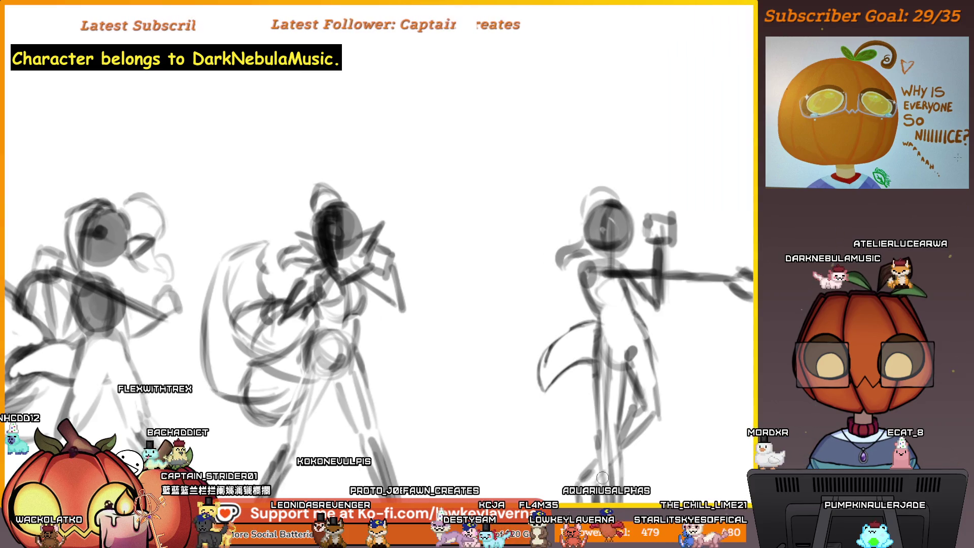
{"action": "scroll", "coordinate": [557, 318], "scroll_direction": "up", "scroll_amount": 2}
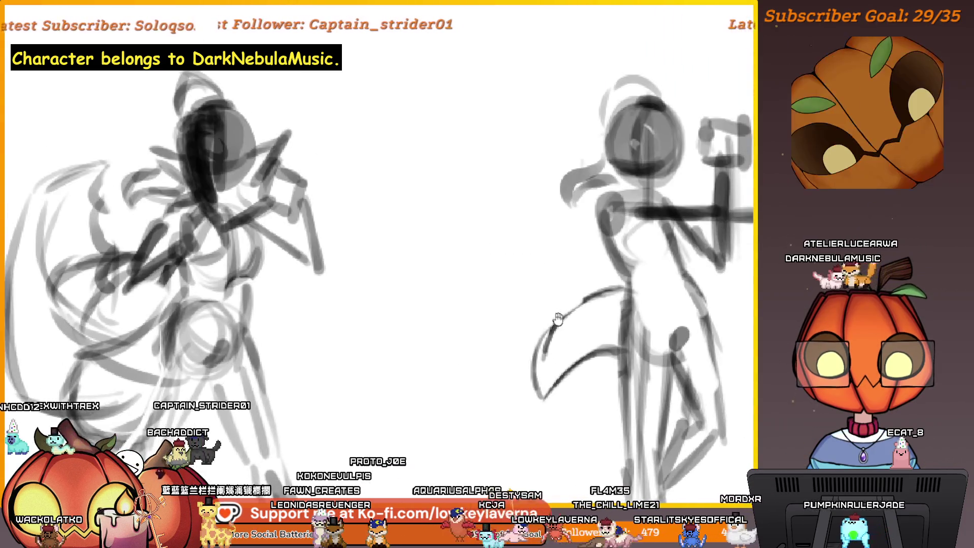
{"action": "left_click_drag", "start_coordinate": [557, 318], "coordinate": [550, 335]}
{"action": "key", "text": "ctrl+z"}
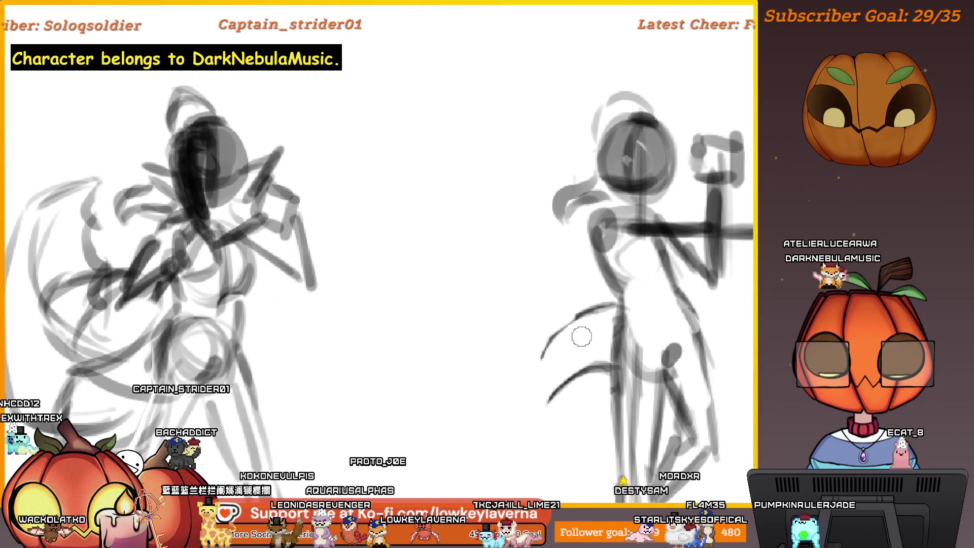
{"action": "left_click_drag", "start_coordinate": [546, 404], "coordinate": [613, 362]}
{"action": "left_click_drag", "start_coordinate": [597, 306], "coordinate": [611, 306]}
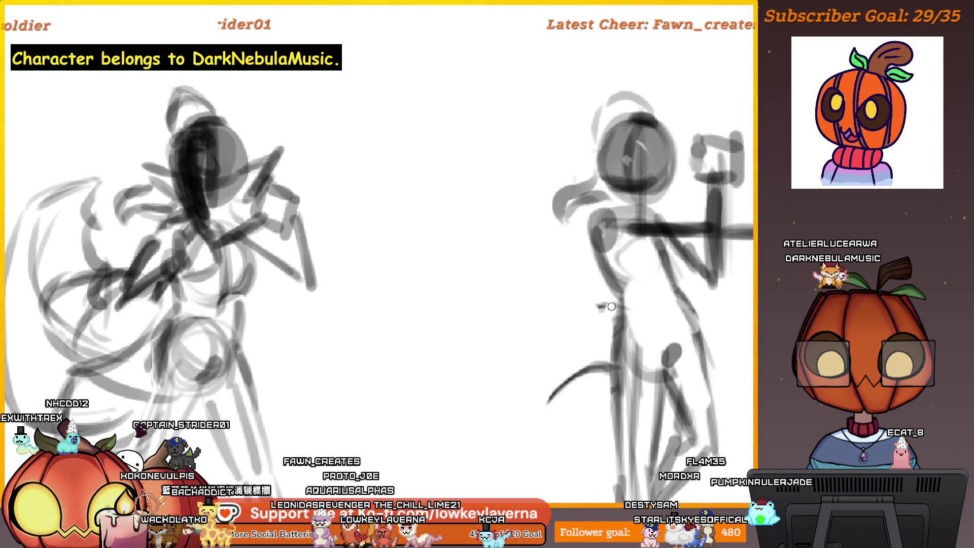
{"action": "key", "text": "ctrl+z"}
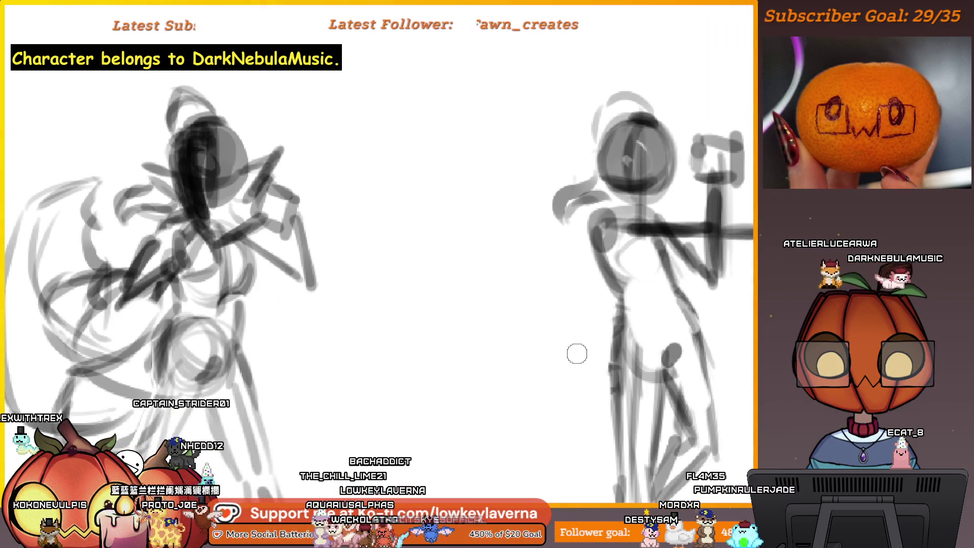
{"action": "scroll", "coordinate": [650, 357], "scroll_direction": "up", "scroll_amount": 1}
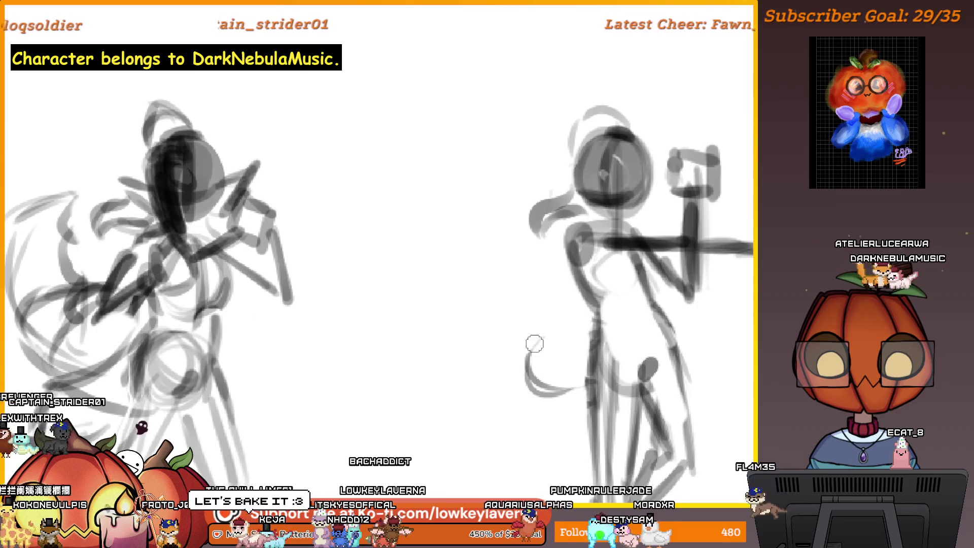
{"action": "left_click_drag", "start_coordinate": [531, 349], "coordinate": [572, 331]}
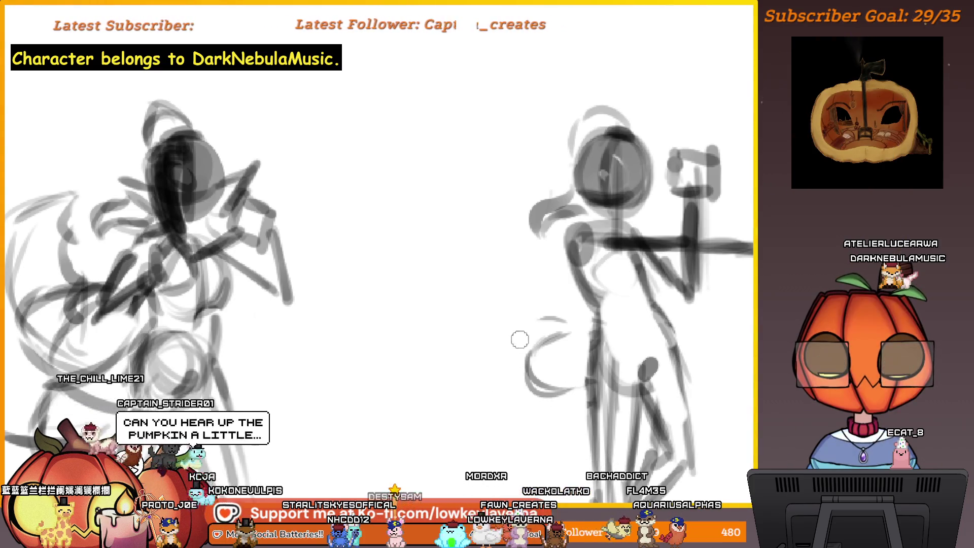
{"action": "left_click_drag", "start_coordinate": [550, 311], "coordinate": [511, 358]}
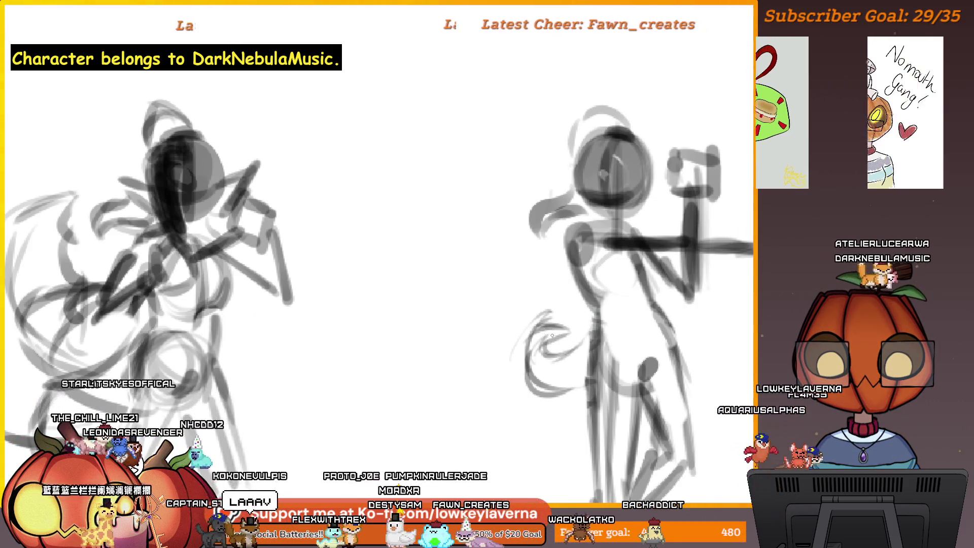
{"action": "scroll", "coordinate": [615, 285], "scroll_direction": "down", "scroll_amount": 3}
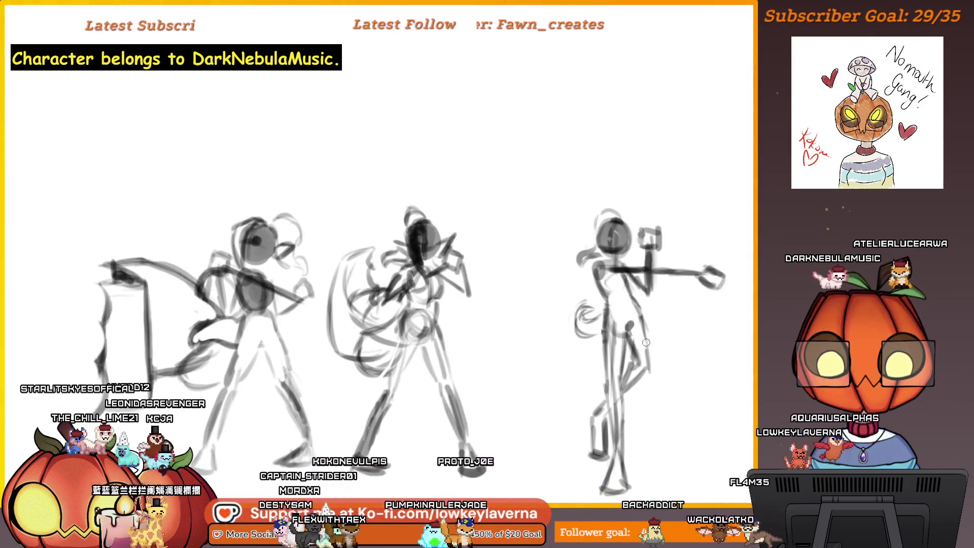
Mirror the view and add pencil strokes along the outstretched arm and hip curve.
{"action": "key", "text": "m"}
{"action": "mouse_move", "coordinate": [32, 262]}
{"action": "left_mouse_down"}
{"action": "mouse_move", "coordinate": [443, 260]}
{"action": "mouse_move", "coordinate": [569, 285]}
{"action": "left_mouse_up"}
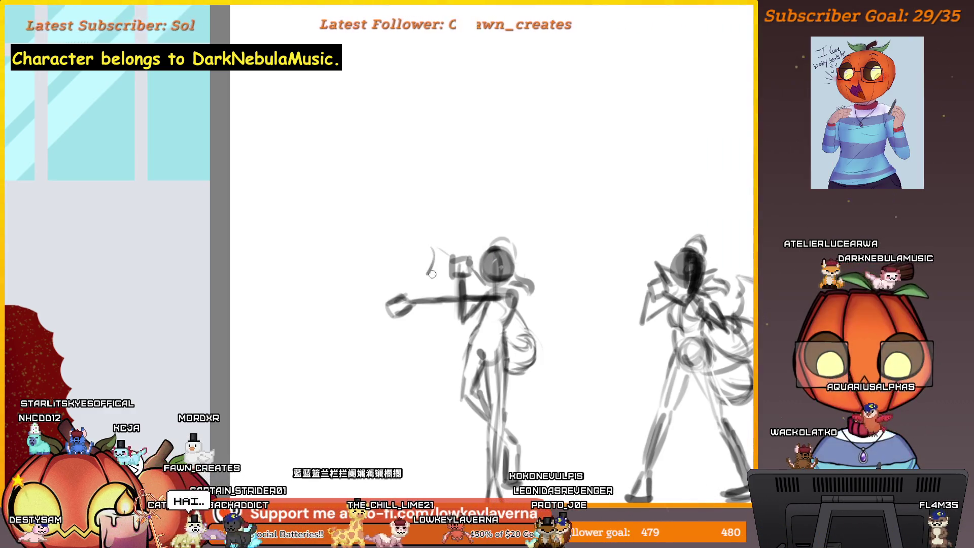
{"action": "left_click_drag", "start_coordinate": [432, 257], "coordinate": [442, 281]}
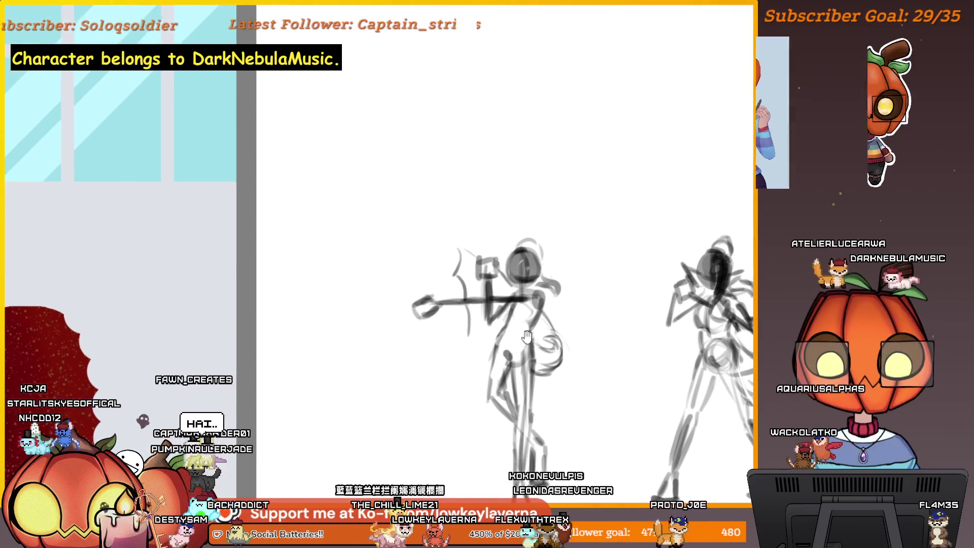
{"action": "scroll", "coordinate": [459, 377], "scroll_direction": "left", "scroll_amount": 2}
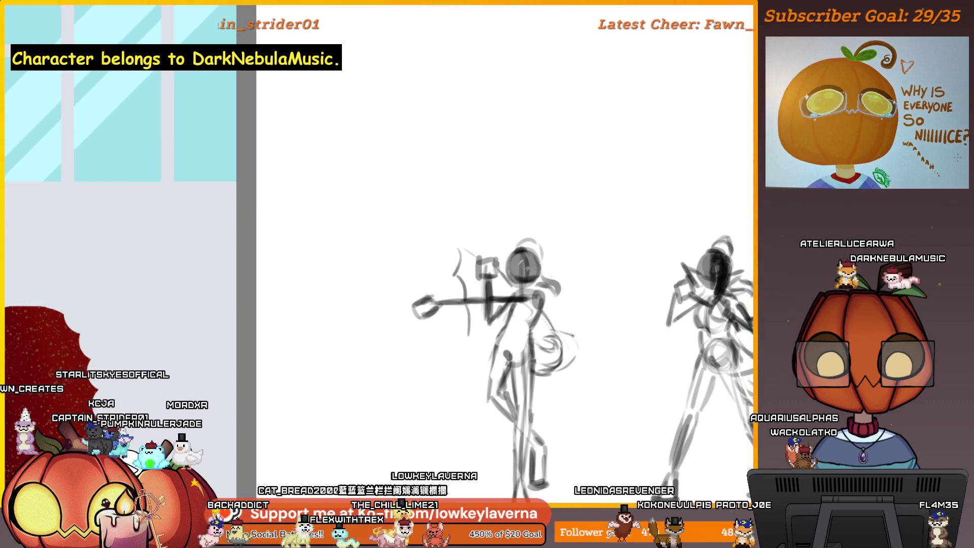
{"action": "left_click_drag", "start_coordinate": [572, 335], "coordinate": [559, 364]}
{"action": "scroll", "coordinate": [577, 333], "scroll_direction": "left", "scroll_amount": 1}
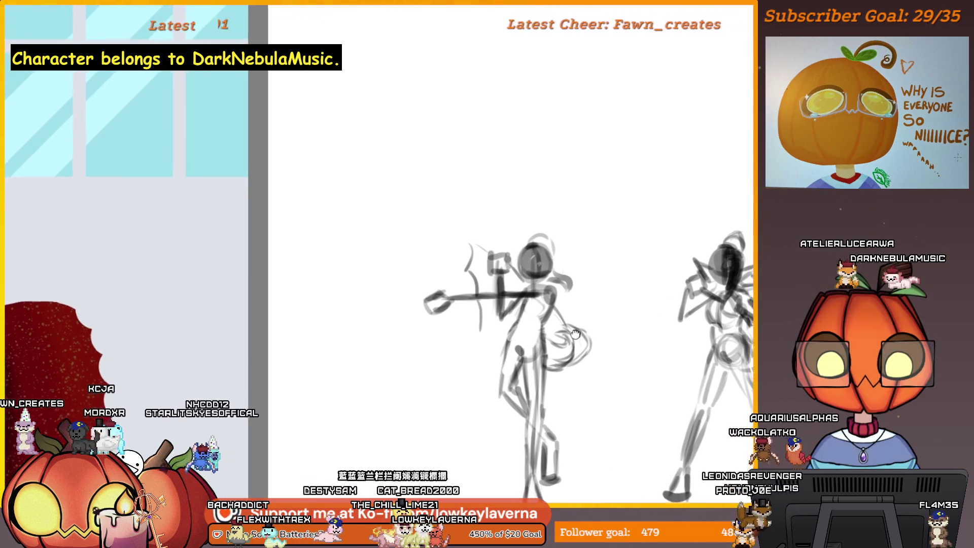
{"action": "scroll", "coordinate": [501, 356], "scroll_direction": "down", "scroll_amount": 1}
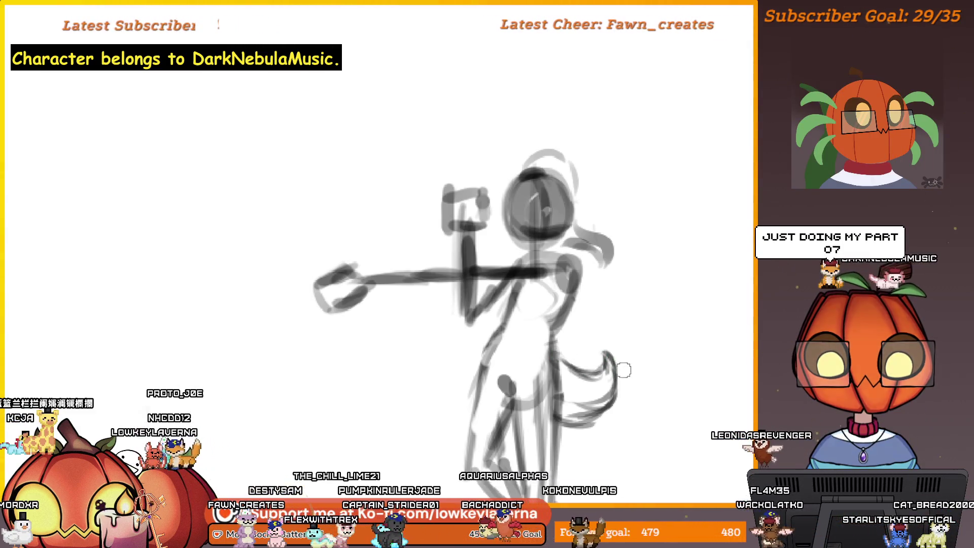
{"action": "scroll", "coordinate": [623, 370], "scroll_direction": "down", "scroll_amount": 1}
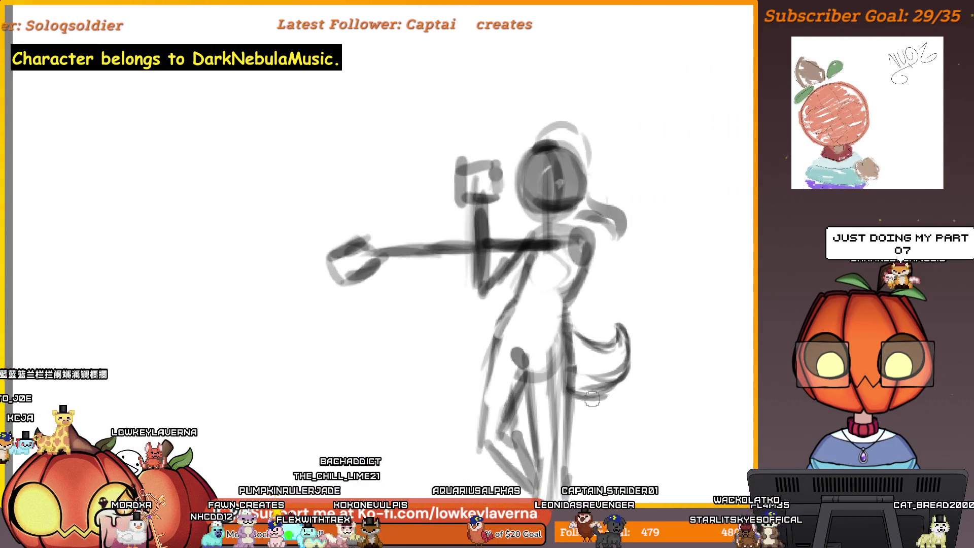
Flip the view back and zoom out to see all three figure sketches together.
{"action": "key", "text": "m"}
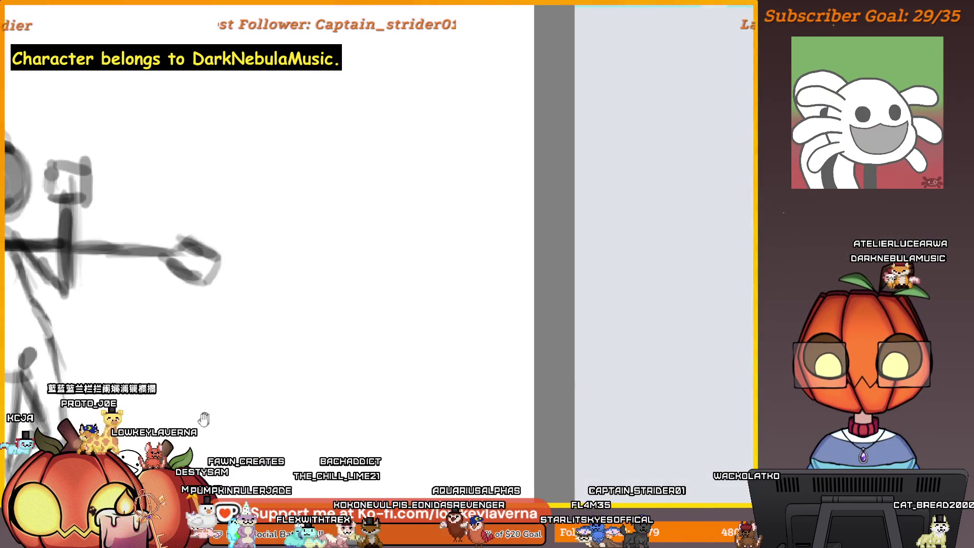
{"action": "left_click_drag", "start_coordinate": [203, 418], "coordinate": [600, 351]}
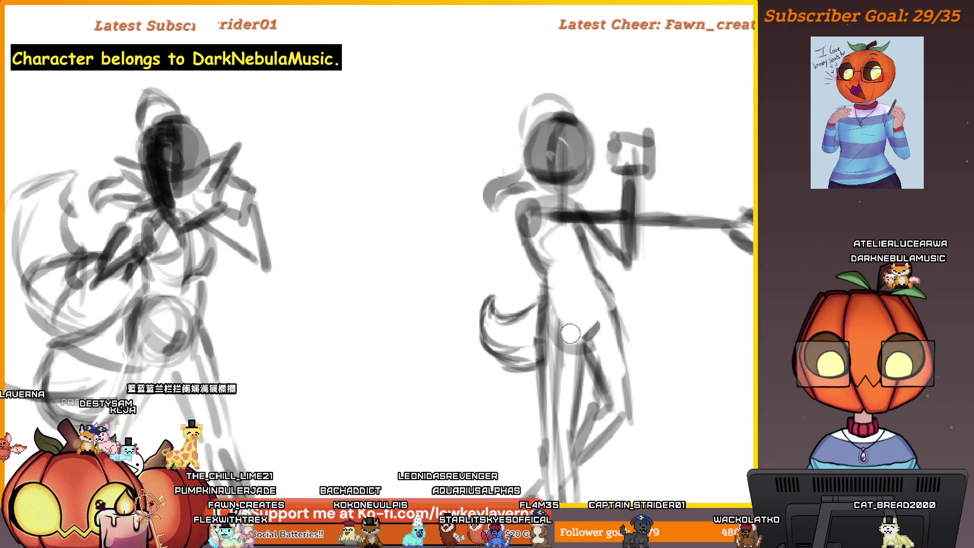
{"action": "left_click_drag", "start_coordinate": [564, 335], "coordinate": [614, 302]}
{"action": "scroll", "coordinate": [615, 302], "scroll_direction": "down", "scroll_amount": 2}
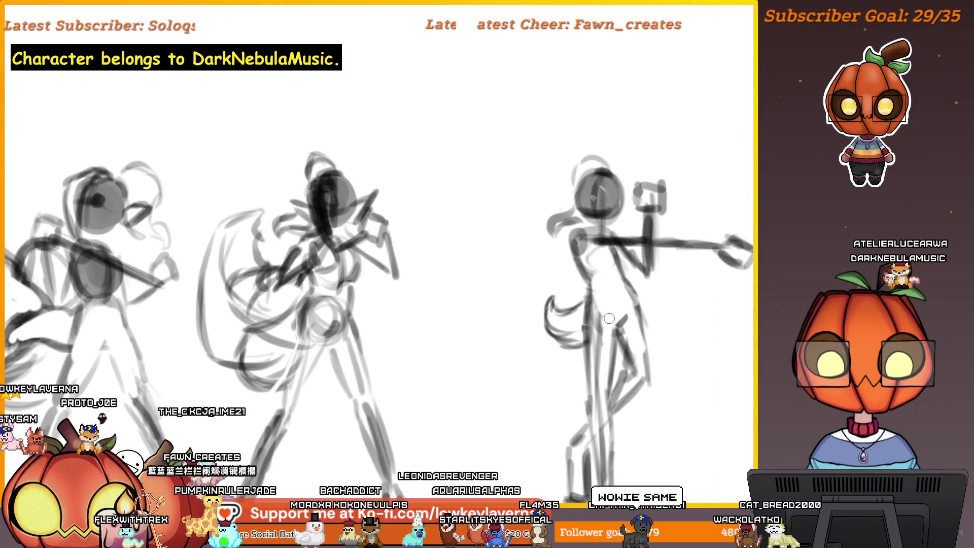
{"action": "scroll", "coordinate": [604, 319], "scroll_direction": "up", "scroll_amount": 3}
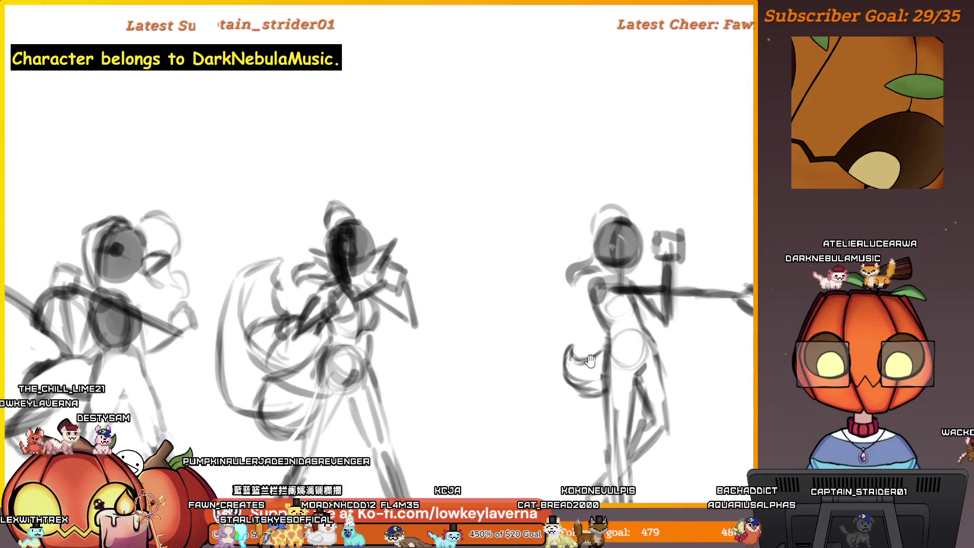
{"action": "scroll", "coordinate": [598, 364], "scroll_direction": "left", "scroll_amount": 2}
{"action": "scroll", "coordinate": [593, 380], "scroll_direction": "right", "scroll_amount": 2}
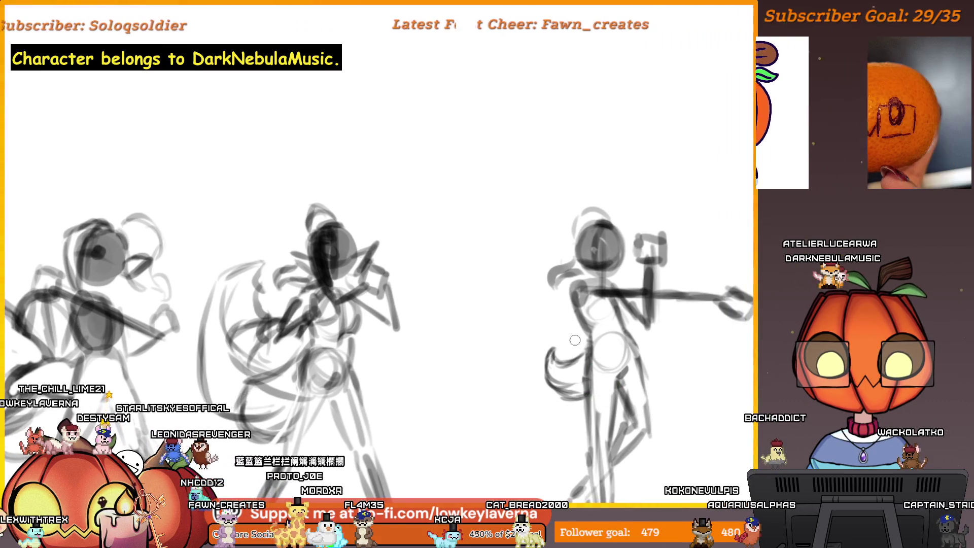
Pan over to an empty area of the canvas beside the sketches.
{"action": "left_click_drag", "start_coordinate": [567, 352], "coordinate": [559, 340]}
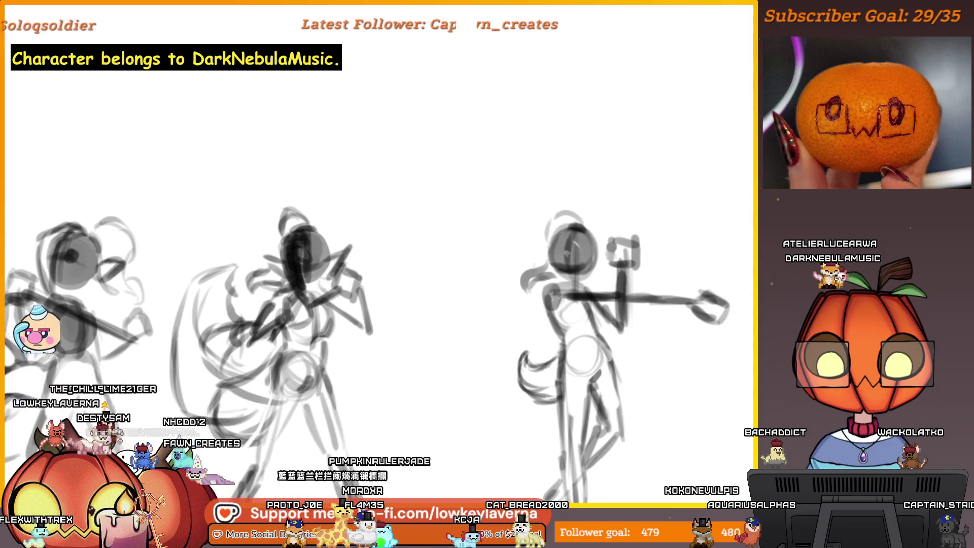
{"action": "scroll", "coordinate": [511, 204], "scroll_direction": "up", "scroll_amount": 5}
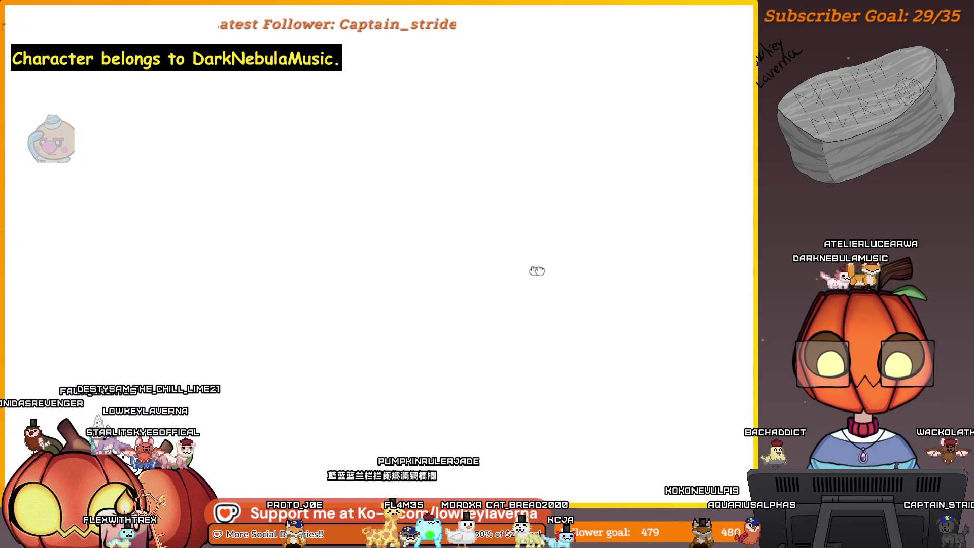
{"action": "scroll", "coordinate": [547, 279], "scroll_direction": "down", "scroll_amount": 5}
{"action": "left_click_drag", "start_coordinate": [559, 284], "coordinate": [691, 306]}
Sketch a cylinder standing on a wide round lower basin.
{"action": "scroll", "coordinate": [547, 286], "scroll_direction": "up", "scroll_amount": 3}
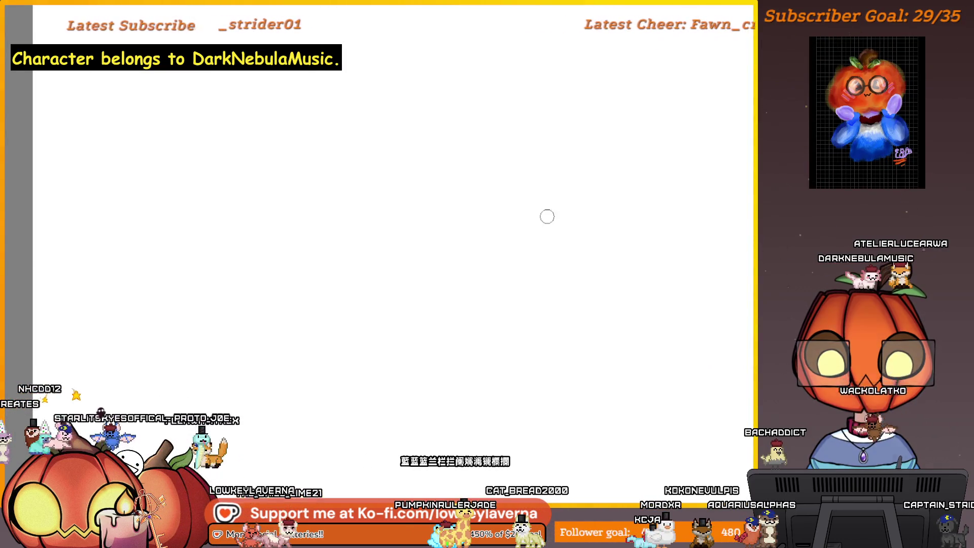
{"action": "left_click_drag", "start_coordinate": [544, 217], "coordinate": [463, 230]}
{"action": "left_click_drag", "start_coordinate": [517, 206], "coordinate": [461, 213]}
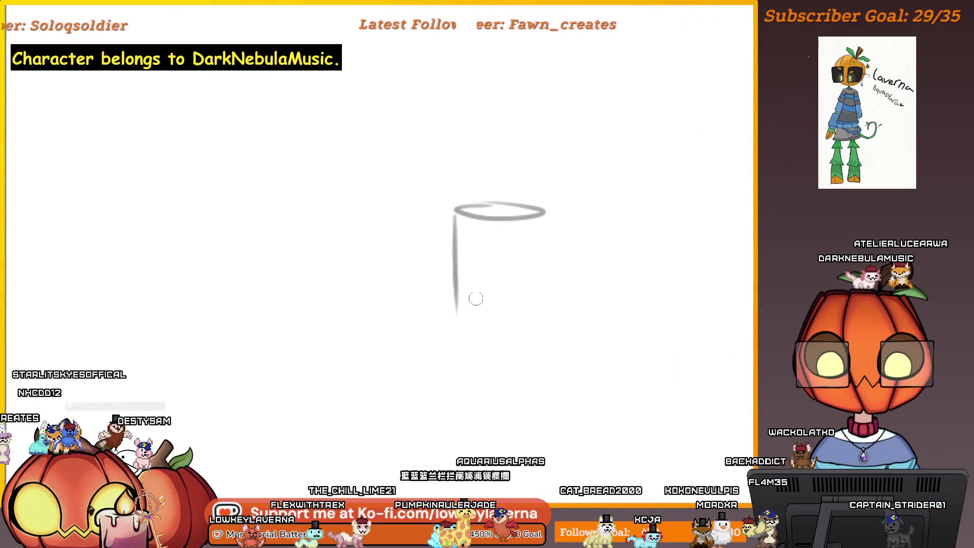
{"action": "left_click_drag", "start_coordinate": [467, 288], "coordinate": [449, 288]}
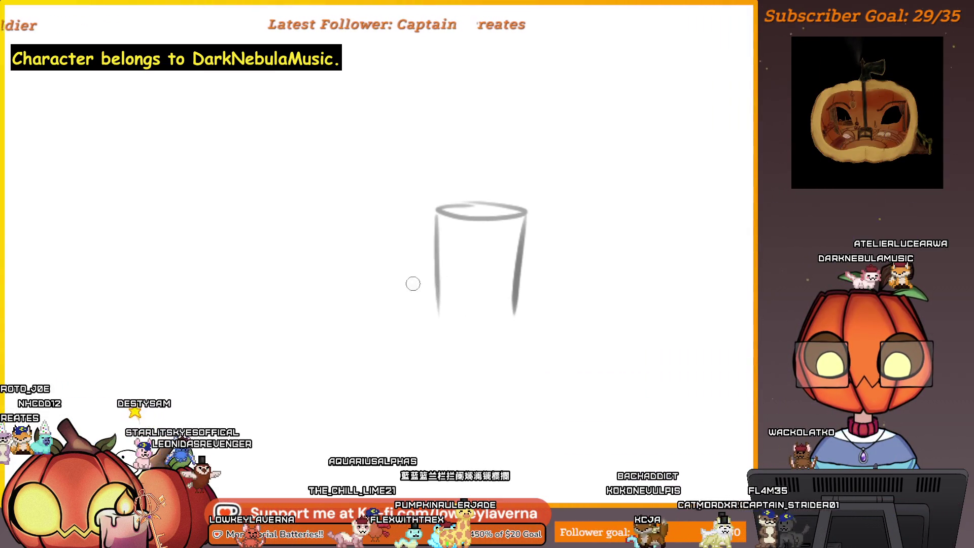
{"action": "left_click_drag", "start_coordinate": [523, 279], "coordinate": [570, 356]}
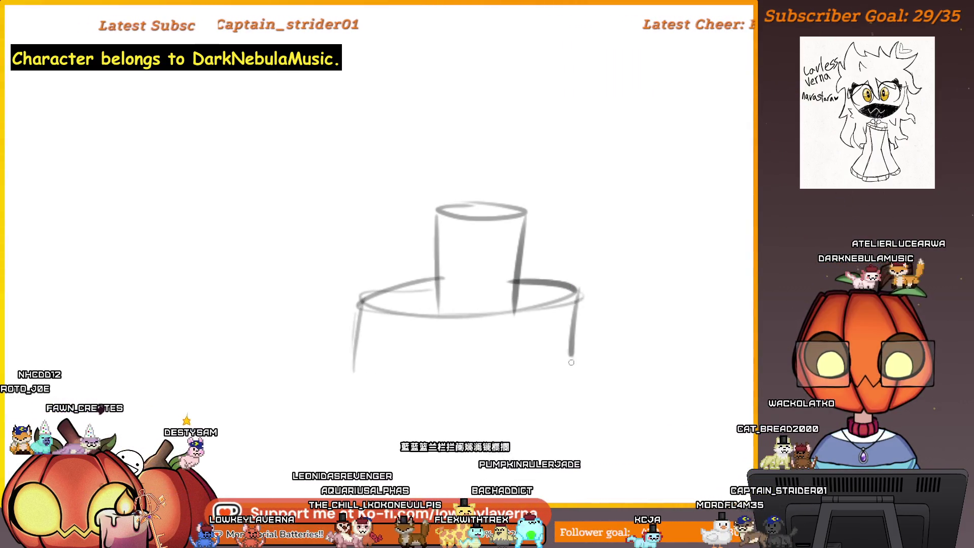
{"action": "left_click_drag", "start_coordinate": [355, 372], "coordinate": [583, 376]}
{"action": "left_click_drag", "start_coordinate": [480, 172], "coordinate": [496, 233]}
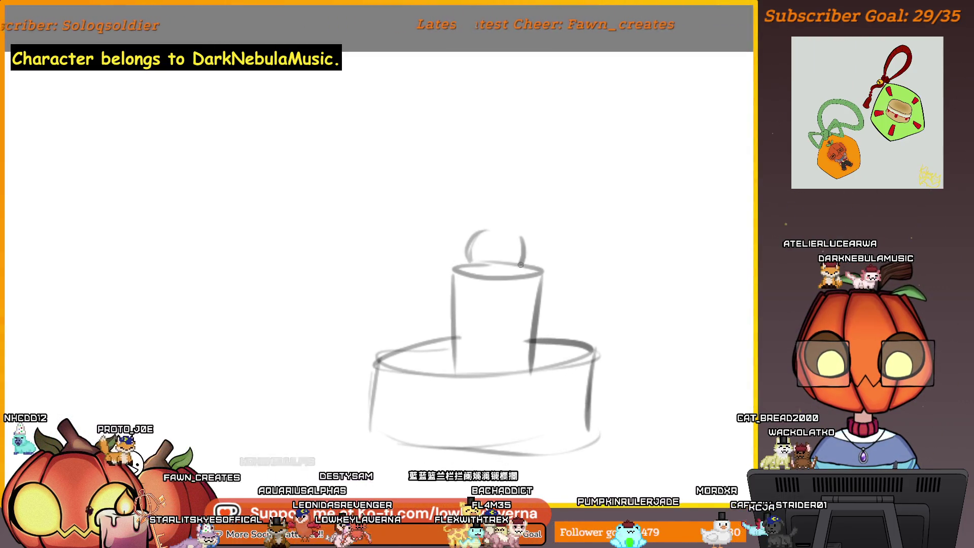
Add a ball on top and arcing streams down both sides, undoing a rim doodle.
{"action": "left_click_drag", "start_coordinate": [520, 265], "coordinate": [515, 235]}
{"action": "left_click_drag", "start_coordinate": [507, 269], "coordinate": [521, 248]}
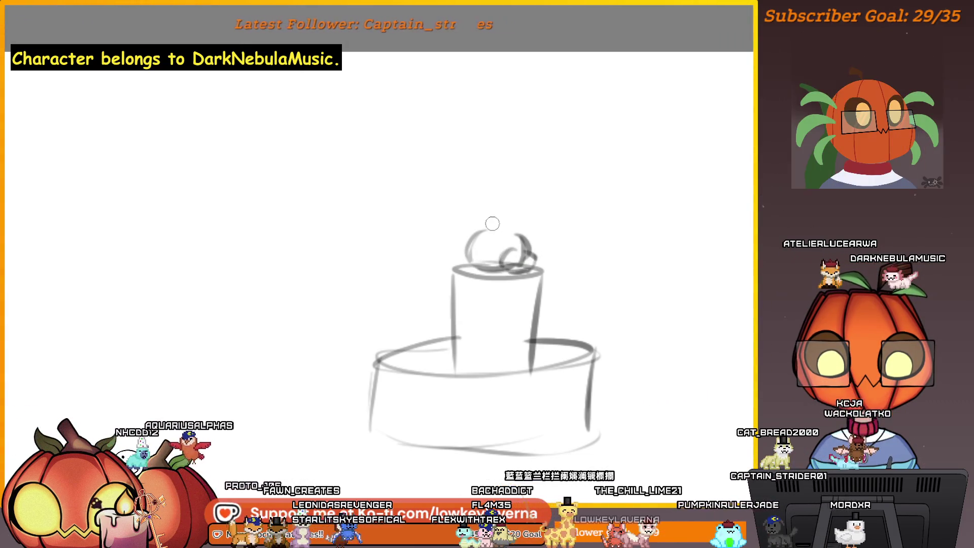
{"action": "left_click_drag", "start_coordinate": [502, 190], "coordinate": [502, 203]}
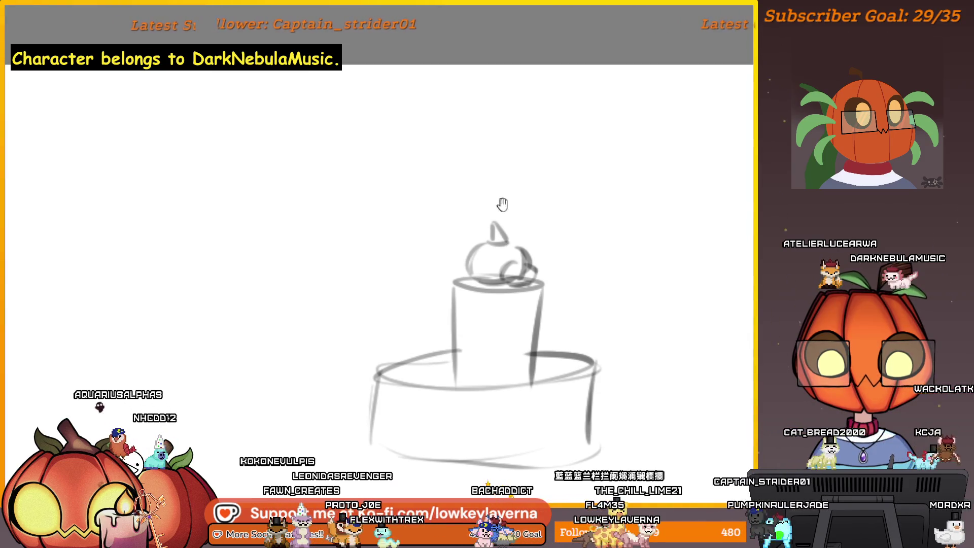
{"action": "left_click_drag", "start_coordinate": [500, 247], "coordinate": [504, 229]}
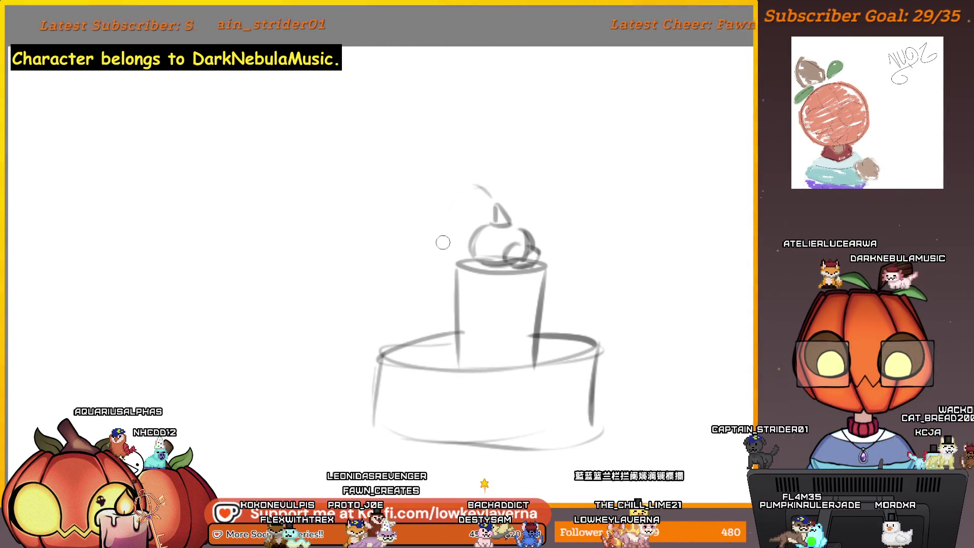
{"action": "left_click_drag", "start_coordinate": [458, 203], "coordinate": [436, 261]}
{"action": "left_click_drag", "start_coordinate": [504, 194], "coordinate": [552, 324]}
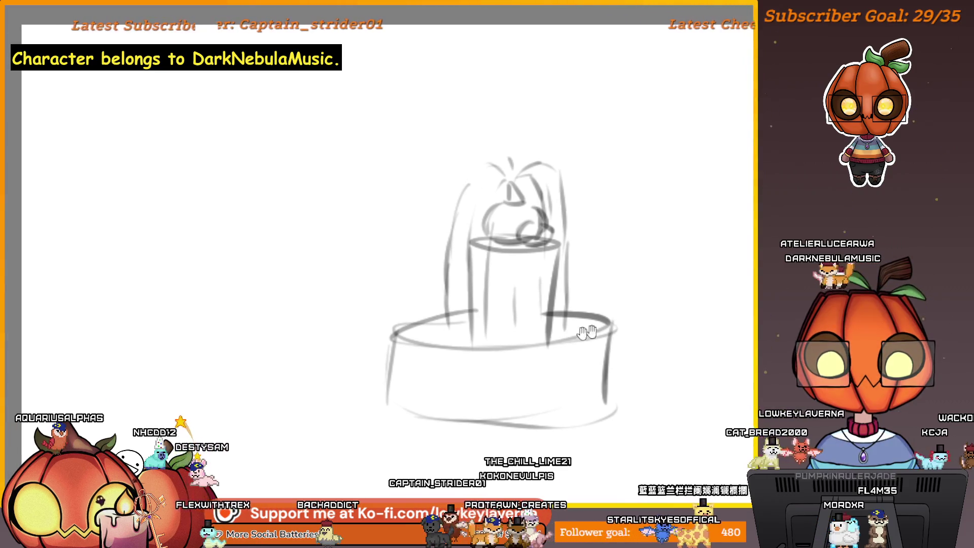
{"action": "mouse_move", "coordinate": [583, 330]}
{"action": "left_mouse_down"}
{"action": "mouse_move", "coordinate": [598, 309]}
{"action": "mouse_move", "coordinate": [579, 300]}
{"action": "mouse_move", "coordinate": [565, 318]}
{"action": "mouse_move", "coordinate": [577, 375]}
{"action": "left_mouse_up"}
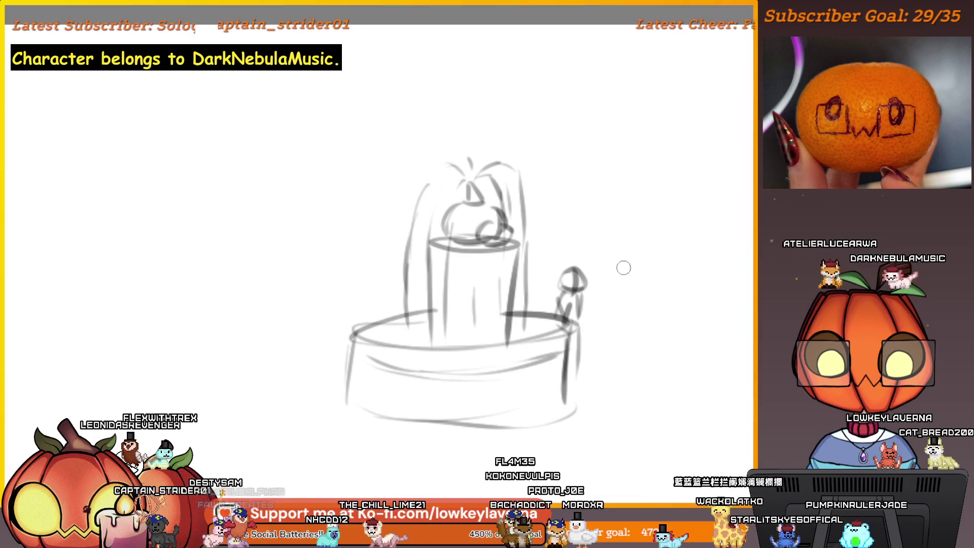
{"action": "key", "text": "ctrl+z"}
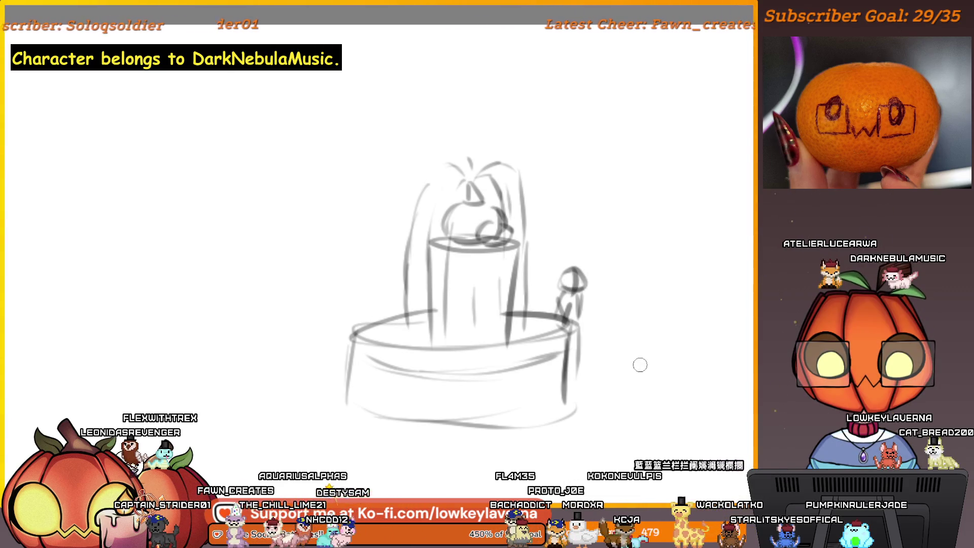
{"action": "left_click_drag", "start_coordinate": [595, 349], "coordinate": [637, 354]}
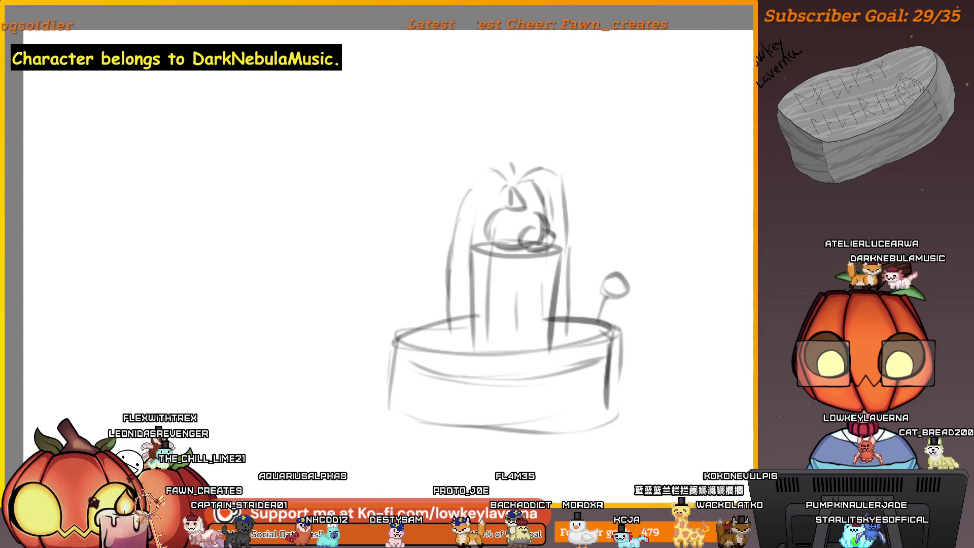
Eyedrop the dark line colour, add a small stroke beside the fountain, then return to the figures.
{"action": "left_click", "coordinate": [588, 330], "text": "alt"}
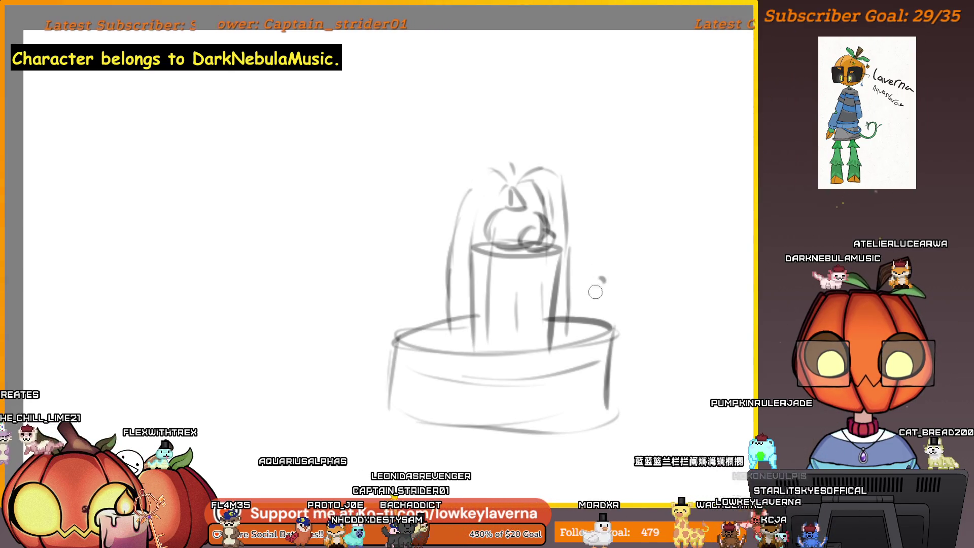
{"action": "left_click_drag", "start_coordinate": [597, 290], "coordinate": [580, 309]}
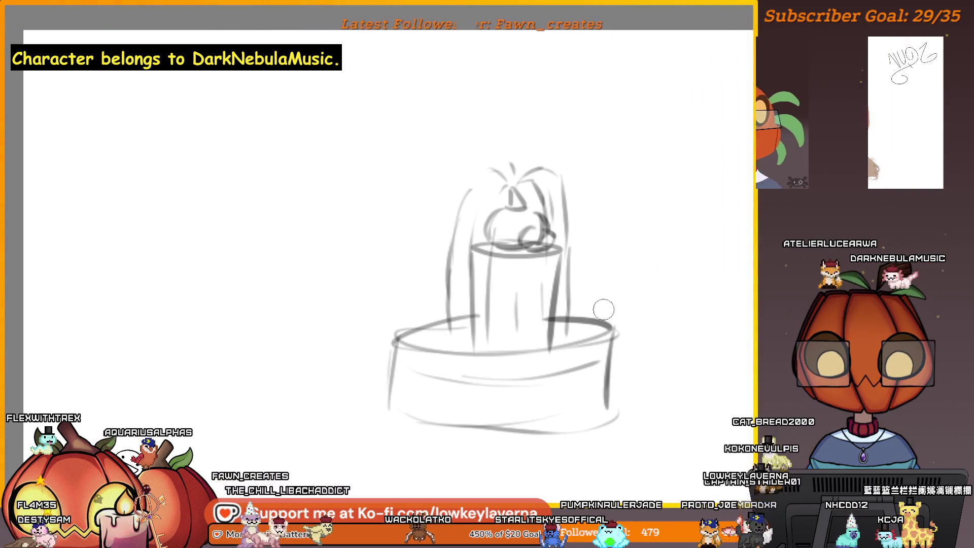
{"action": "scroll", "coordinate": [588, 298], "scroll_direction": "up", "scroll_amount": 3}
{"action": "scroll", "coordinate": [583, 280], "scroll_direction": "down", "scroll_amount": 3}
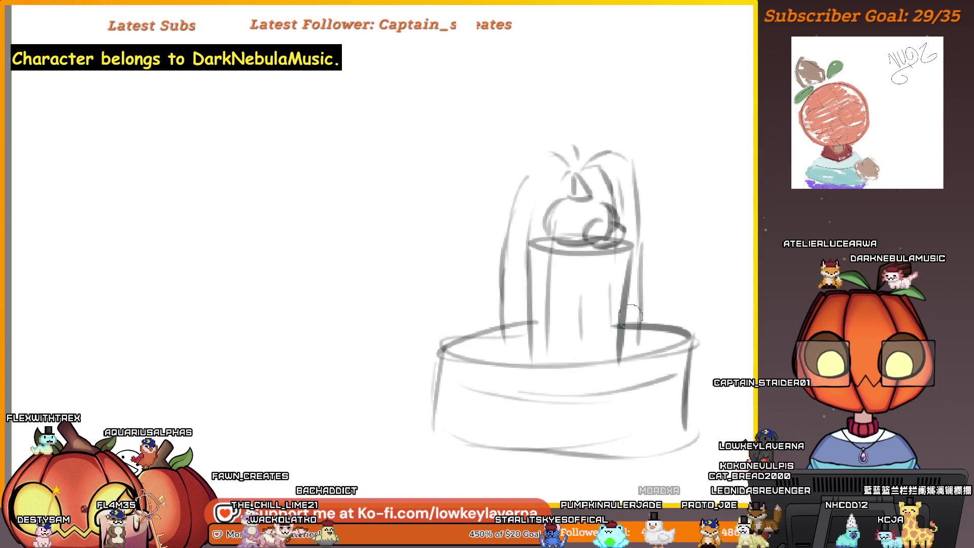
{"action": "scroll", "coordinate": [606, 323], "scroll_direction": "down", "scroll_amount": 2}
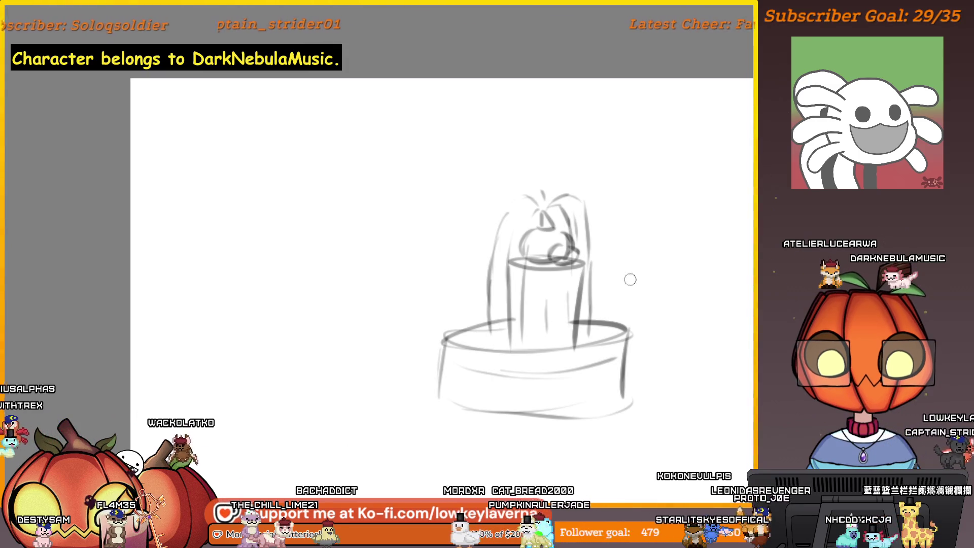
{"action": "left_click_drag", "start_coordinate": [648, 332], "coordinate": [446, 341]}
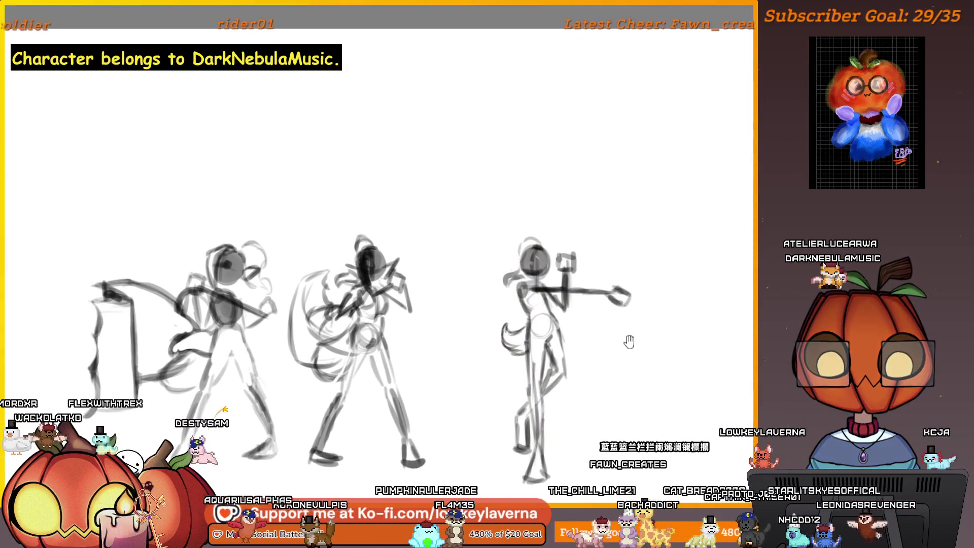
Zoom in on the hammer-wielder and erase its tail tip with a large eraser.
{"action": "scroll", "coordinate": [534, 223], "scroll_direction": "up", "scroll_amount": 3}
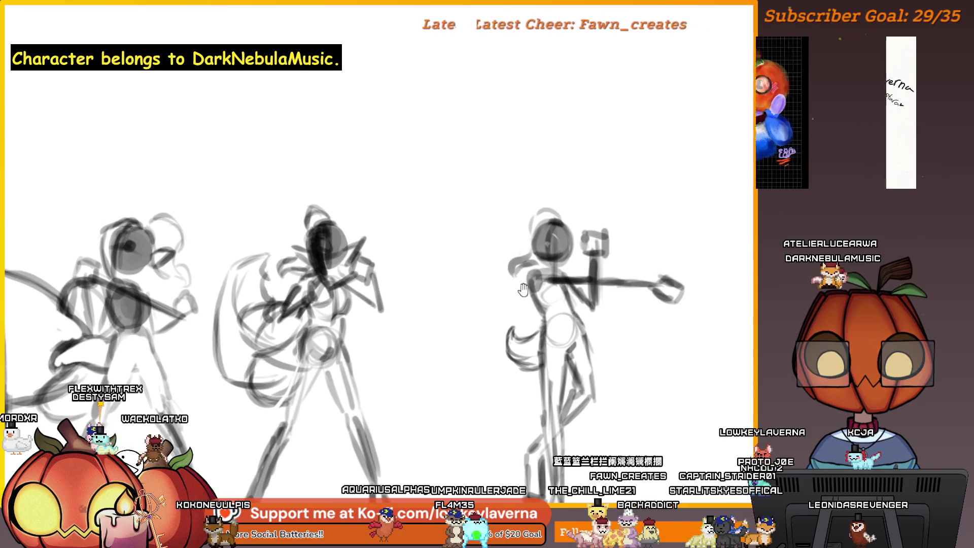
{"action": "left_click_drag", "start_coordinate": [528, 266], "coordinate": [519, 261]}
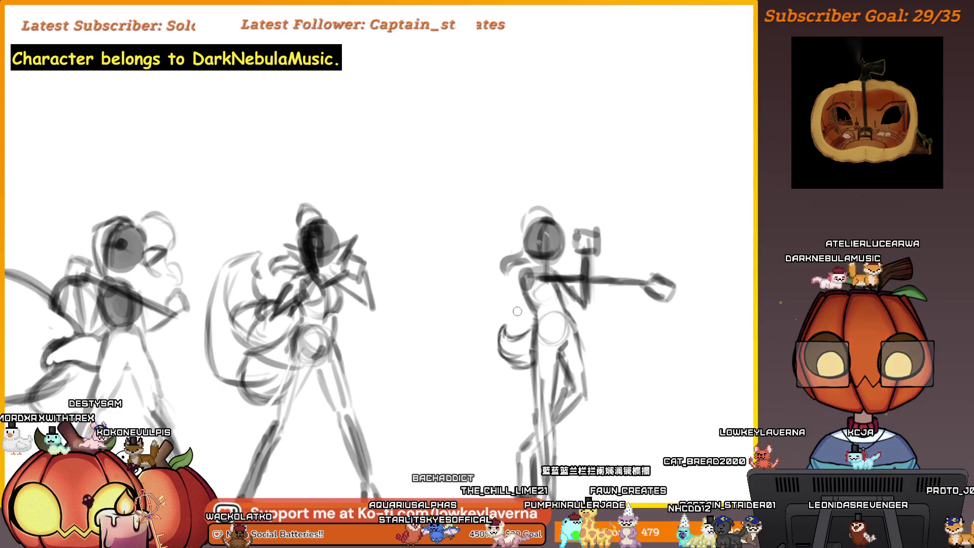
{"action": "key", "text": "e"}
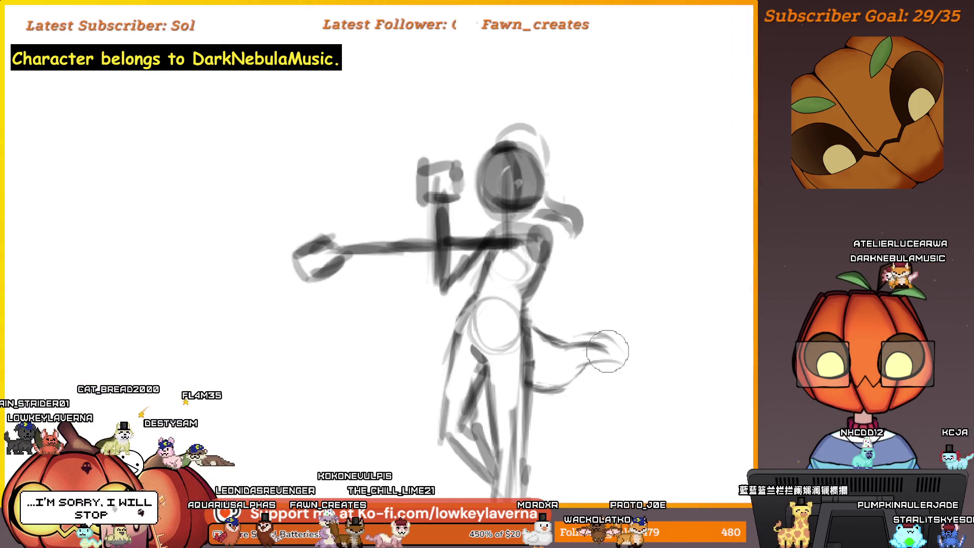
{"action": "left_click_drag", "start_coordinate": [608, 358], "coordinate": [643, 360]}
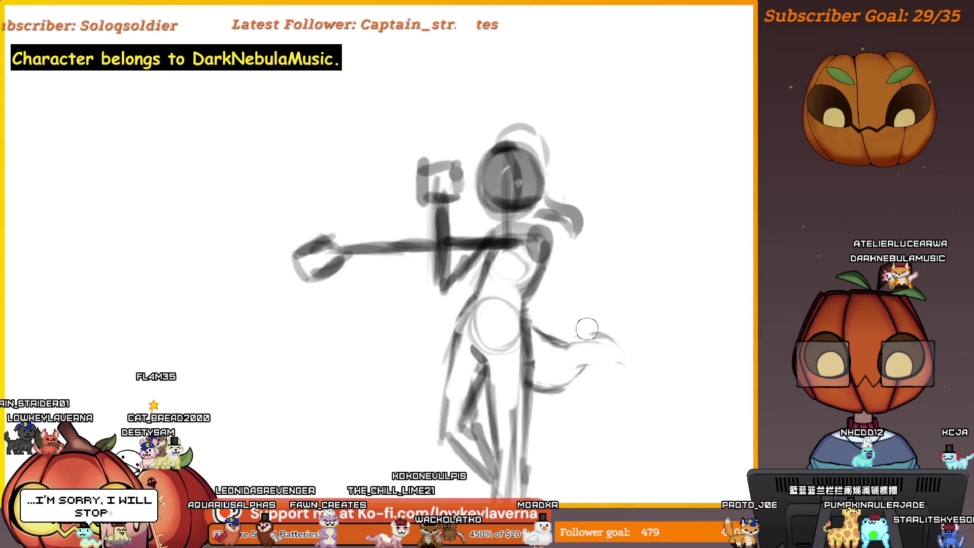
Erase the top of the lower tail stroke with a smaller eraser and redraw one curve.
{"action": "key", "text": "b"}
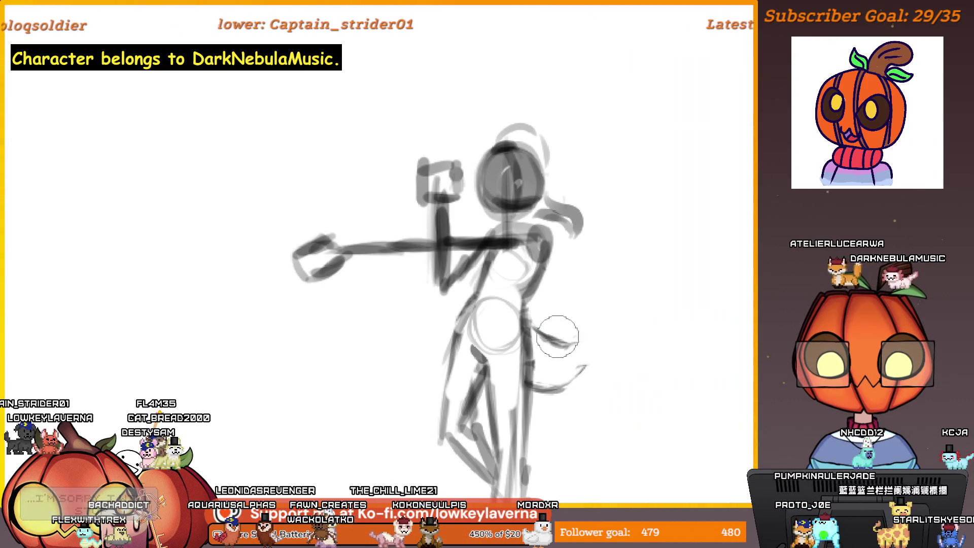
{"action": "left_click_drag", "start_coordinate": [597, 352], "coordinate": [583, 419]}
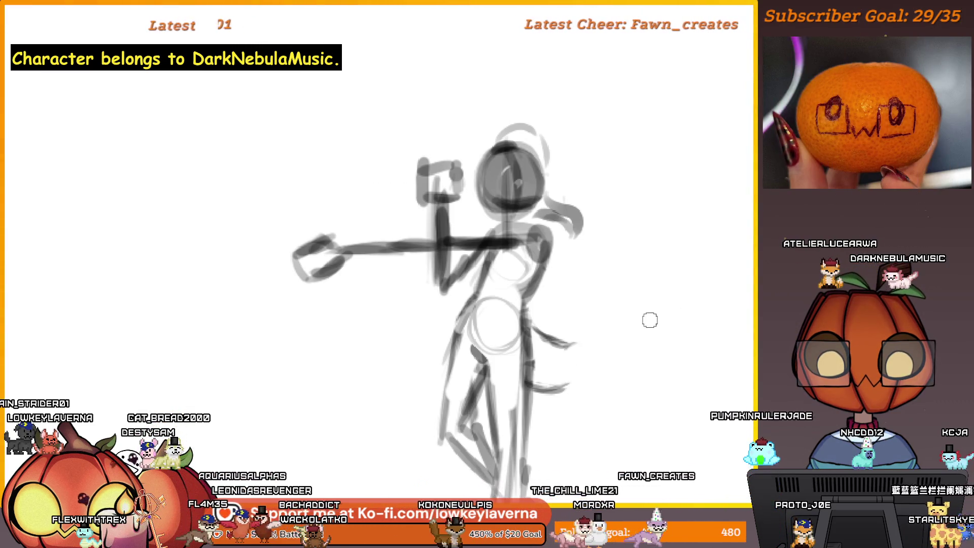
{"action": "left_click_drag", "start_coordinate": [568, 344], "coordinate": [615, 387]}
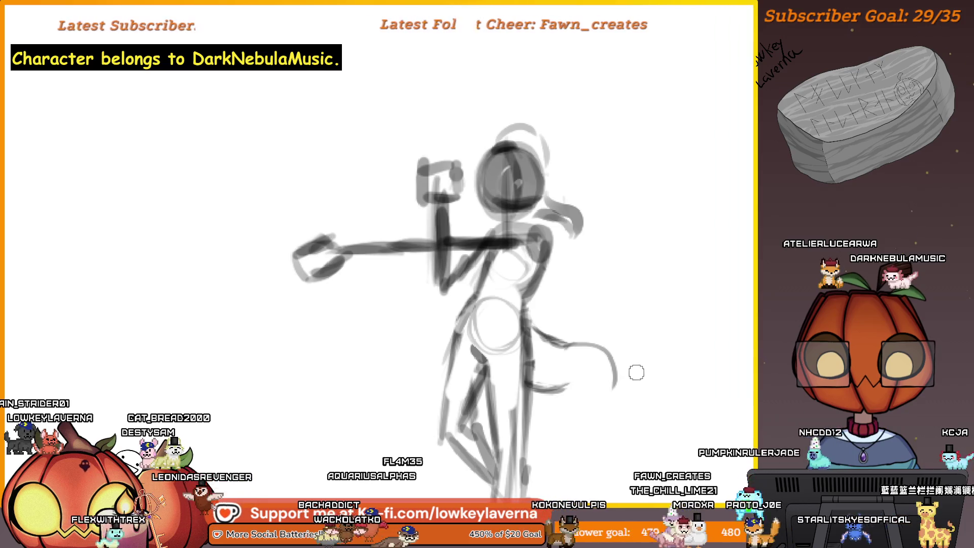
{"action": "scroll", "coordinate": [630, 383], "scroll_direction": "up", "scroll_amount": 5}
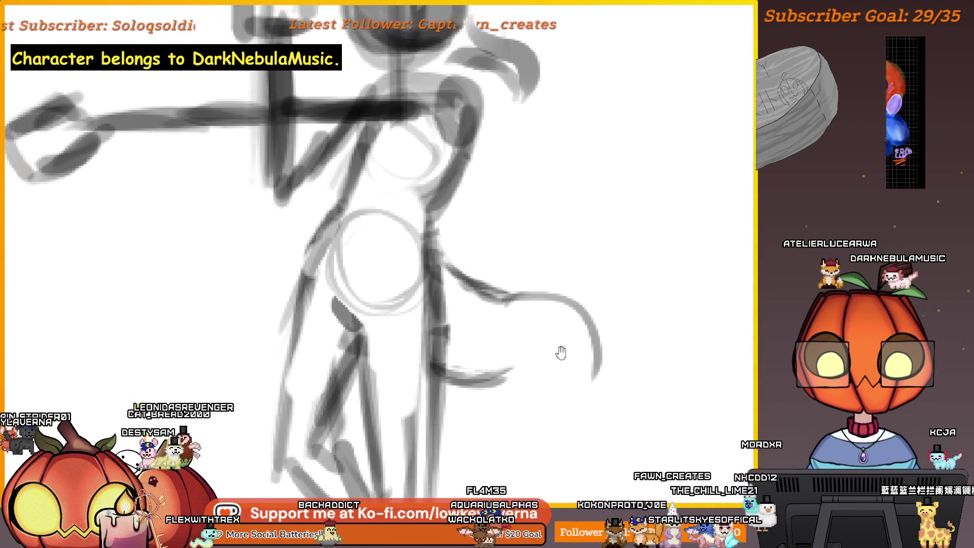
{"action": "scroll", "coordinate": [610, 279], "scroll_direction": "down", "scroll_amount": 3}
{"action": "key", "text": "m"}
{"action": "scroll", "coordinate": [586, 368], "scroll_direction": "up", "scroll_amount": 3}
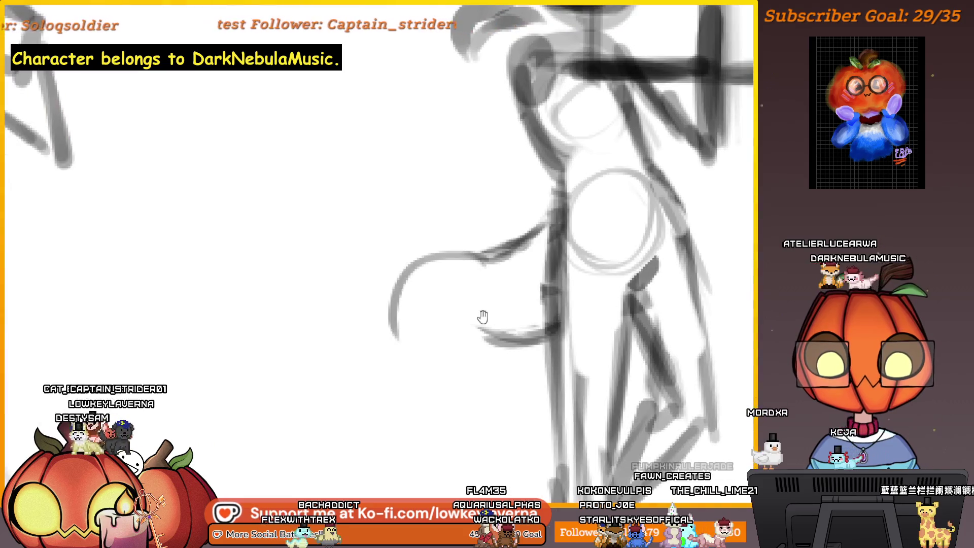
{"action": "scroll", "coordinate": [586, 368], "scroll_direction": "up", "scroll_amount": 2}
{"action": "key", "text": "ctrl+z"}
Sketch long sweeping tail curves, adding a darker stroke along the tail's top.
{"action": "left_click_drag", "start_coordinate": [603, 372], "coordinate": [625, 377]}
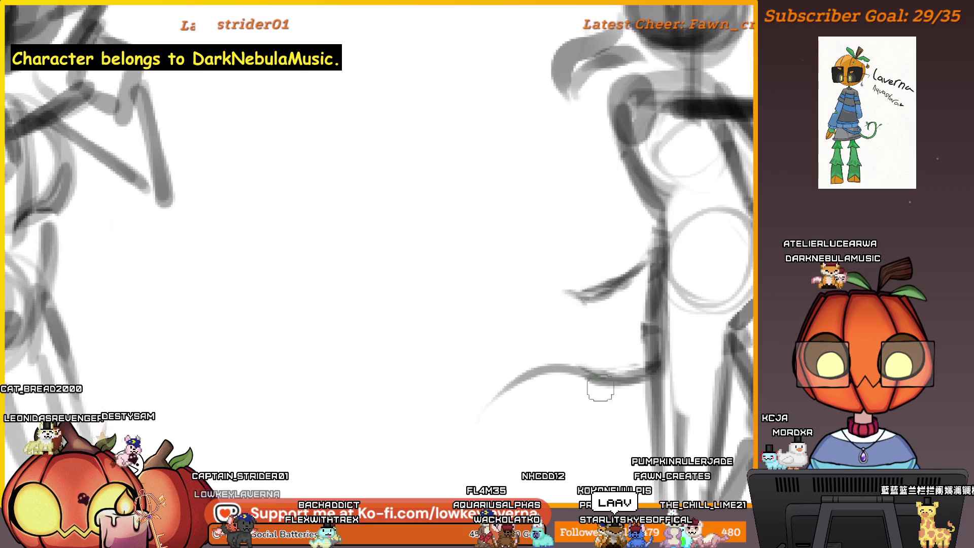
{"action": "left_click_drag", "start_coordinate": [650, 341], "coordinate": [611, 353]}
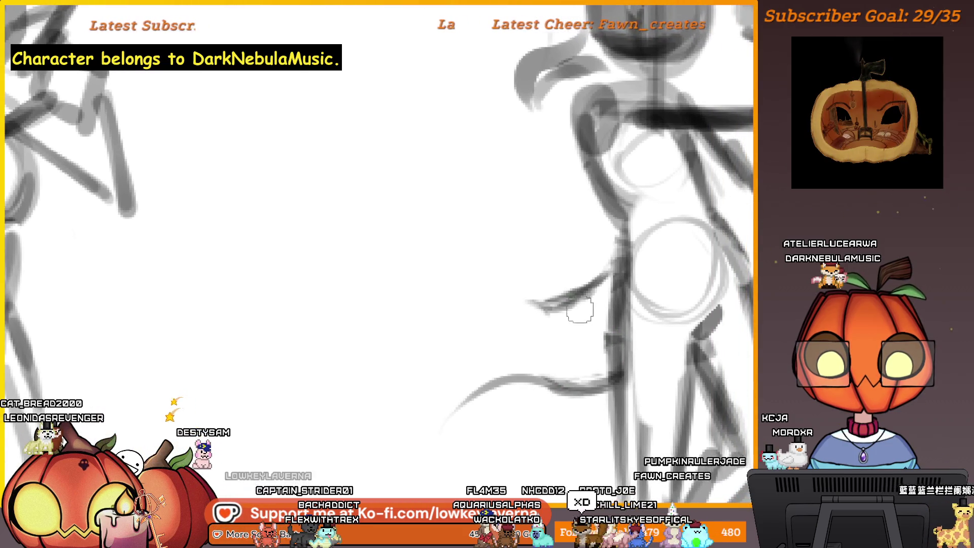
{"action": "left_click_drag", "start_coordinate": [520, 327], "coordinate": [488, 374]}
{"action": "left_click_drag", "start_coordinate": [568, 300], "coordinate": [489, 373]}
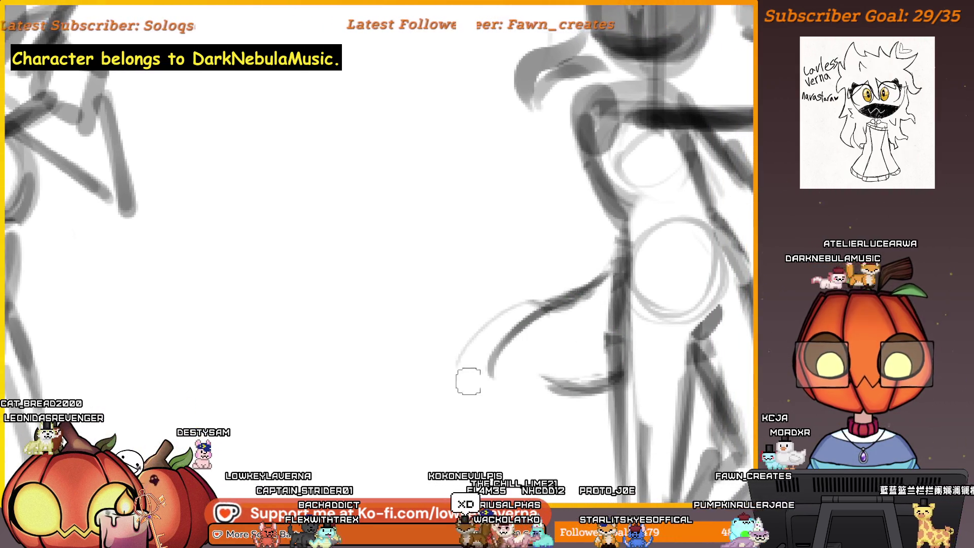
{"action": "key", "text": "ctrl+z"}
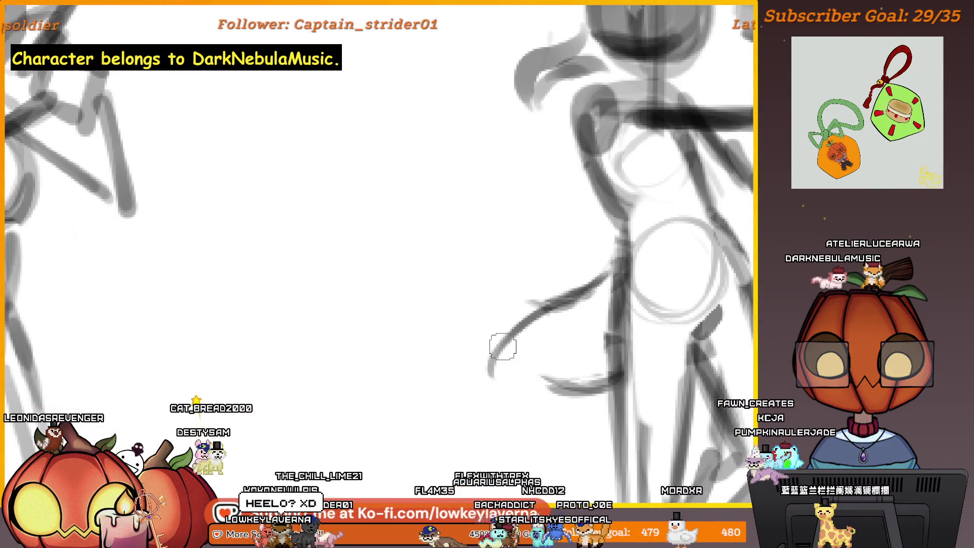
{"action": "mouse_move", "coordinate": [509, 327]}
{"action": "left_mouse_down"}
{"action": "mouse_move", "coordinate": [456, 406]}
{"action": "mouse_move", "coordinate": [543, 381]}
{"action": "mouse_move", "coordinate": [457, 417]}
{"action": "left_mouse_up"}
{"action": "left_click_drag", "start_coordinate": [604, 279], "coordinate": [530, 311]}
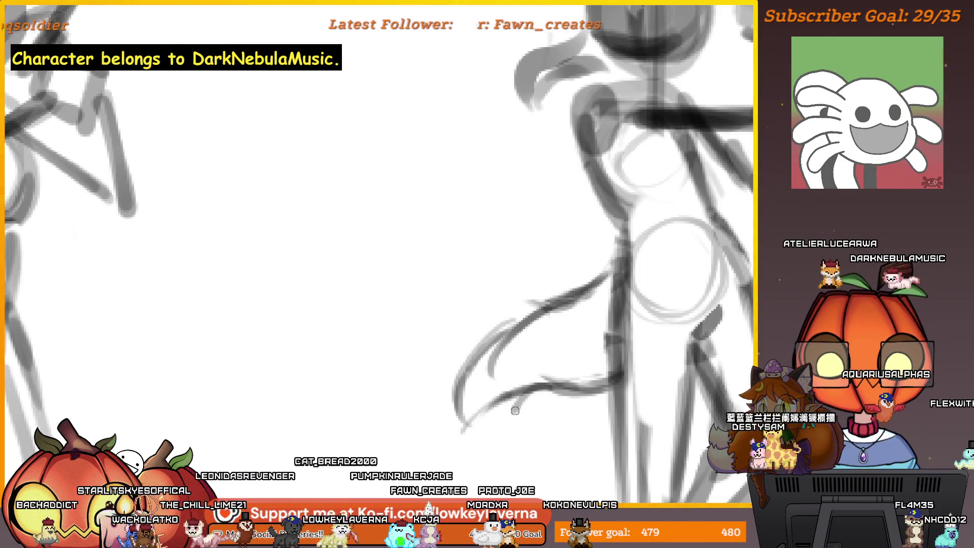
Erase and lighten the stray faint strokes around the tail, undoing a misdrawn long line.
{"action": "scroll", "coordinate": [515, 410], "scroll_direction": "down", "scroll_amount": 2}
{"action": "scroll", "coordinate": [557, 293], "scroll_direction": "down", "scroll_amount": 2}
{"action": "scroll", "coordinate": [568, 282], "scroll_direction": "down", "scroll_amount": 2}
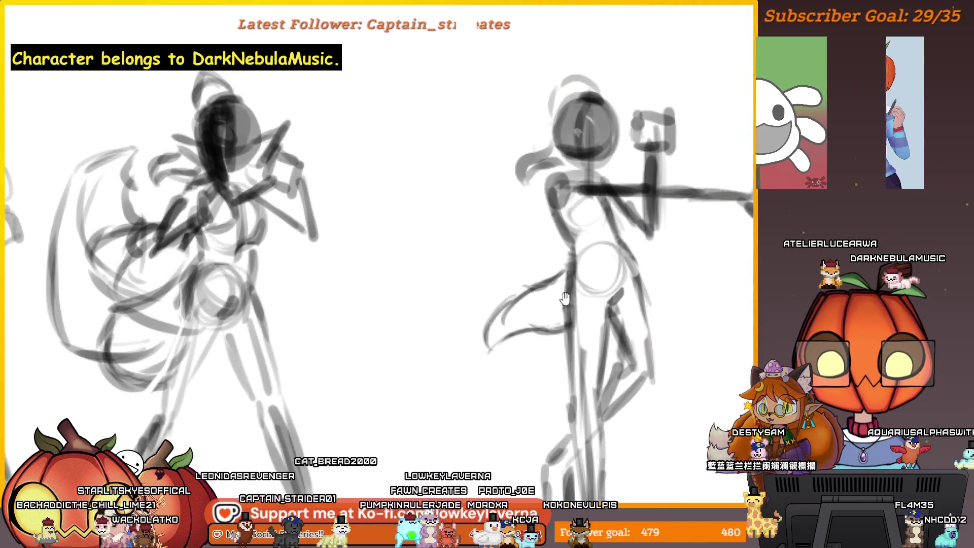
{"action": "left_click_drag", "start_coordinate": [489, 304], "coordinate": [482, 341]}
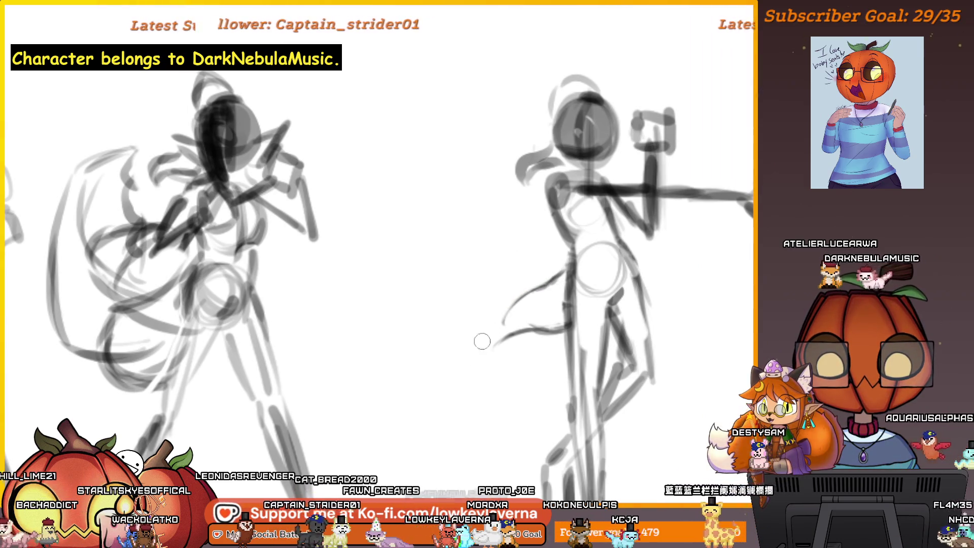
{"action": "scroll", "coordinate": [541, 327], "scroll_direction": "up", "scroll_amount": 3}
{"action": "scroll", "coordinate": [561, 343], "scroll_direction": "up", "scroll_amount": 1}
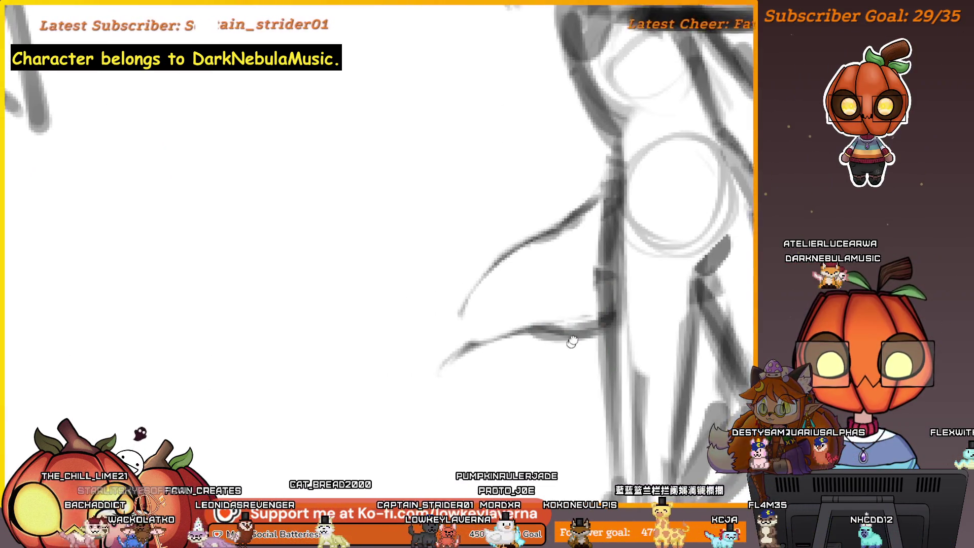
{"action": "scroll", "coordinate": [568, 340], "scroll_direction": "up", "scroll_amount": 1}
{"action": "left_click_drag", "start_coordinate": [588, 303], "coordinate": [474, 419]}
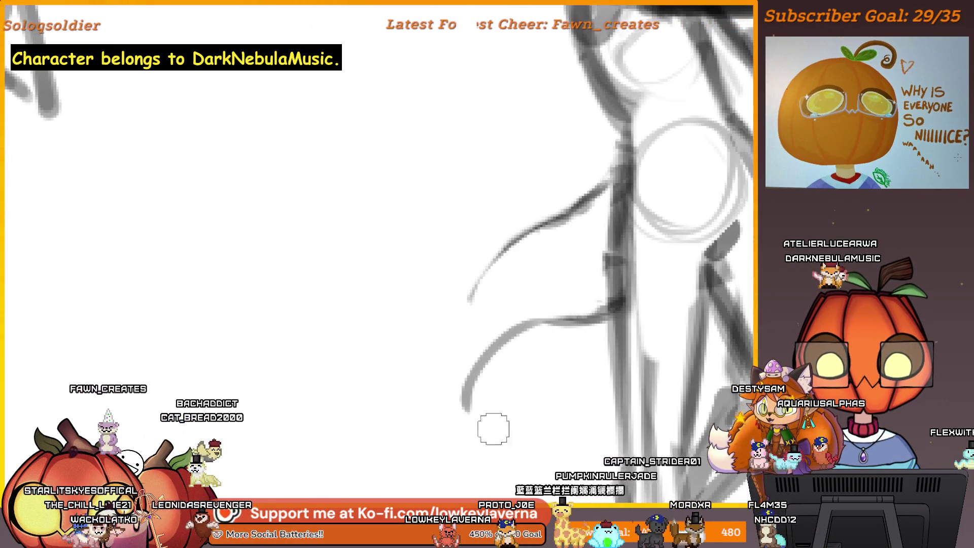
{"action": "left_click_drag", "start_coordinate": [550, 200], "coordinate": [472, 426]}
{"action": "key", "text": "ctrl+z"}
{"action": "scroll", "coordinate": [543, 282], "scroll_direction": "down", "scroll_amount": 2}
{"action": "scroll", "coordinate": [528, 300], "scroll_direction": "down", "scroll_amount": 1}
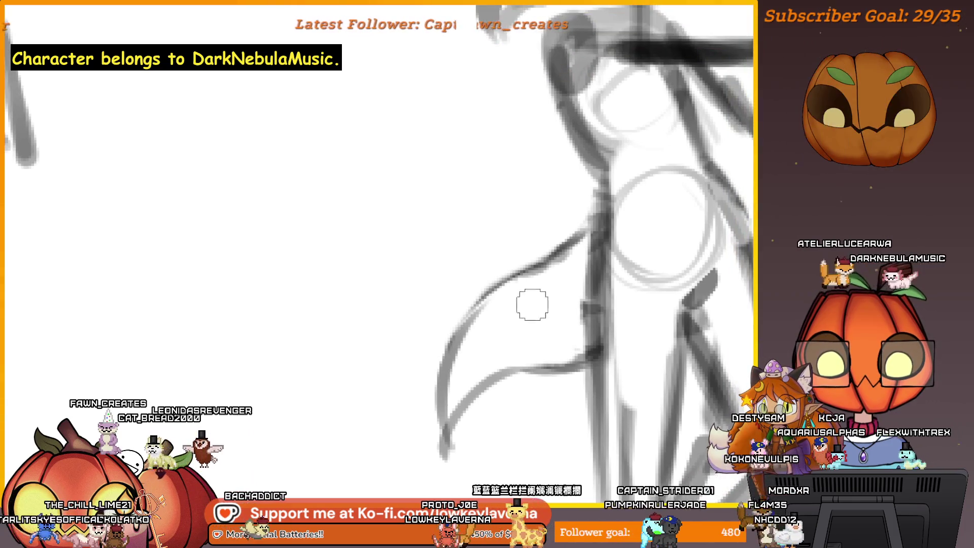
{"action": "scroll", "coordinate": [532, 289], "scroll_direction": "down", "scroll_amount": 2}
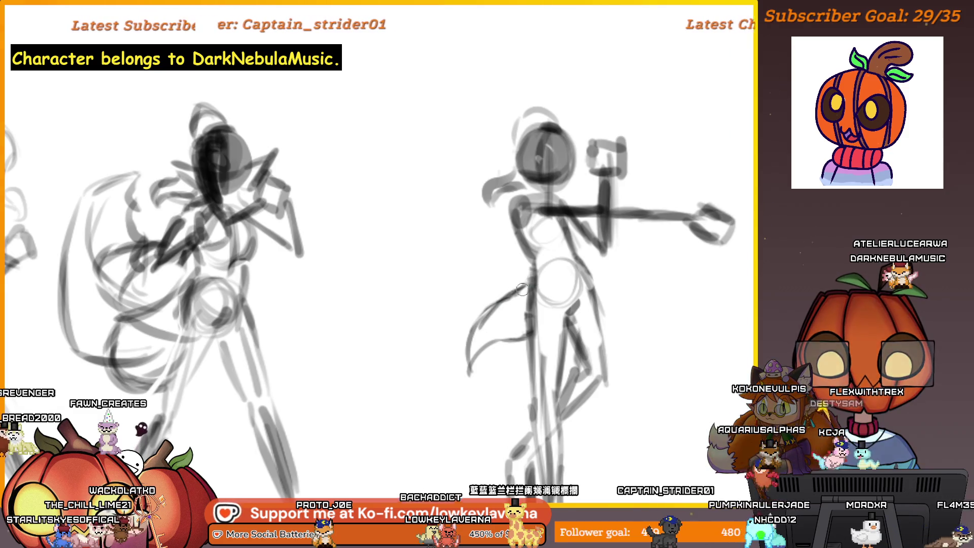
{"action": "scroll", "coordinate": [521, 318], "scroll_direction": "up", "scroll_amount": 2}
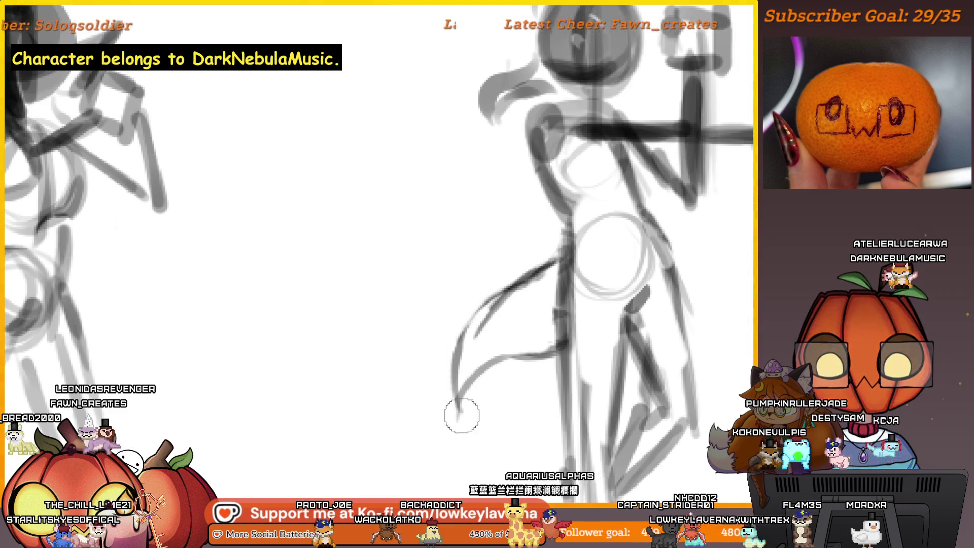
Shrink the brush three steps with the left bracket key.
{"action": "key", "text": "bracketleft"}
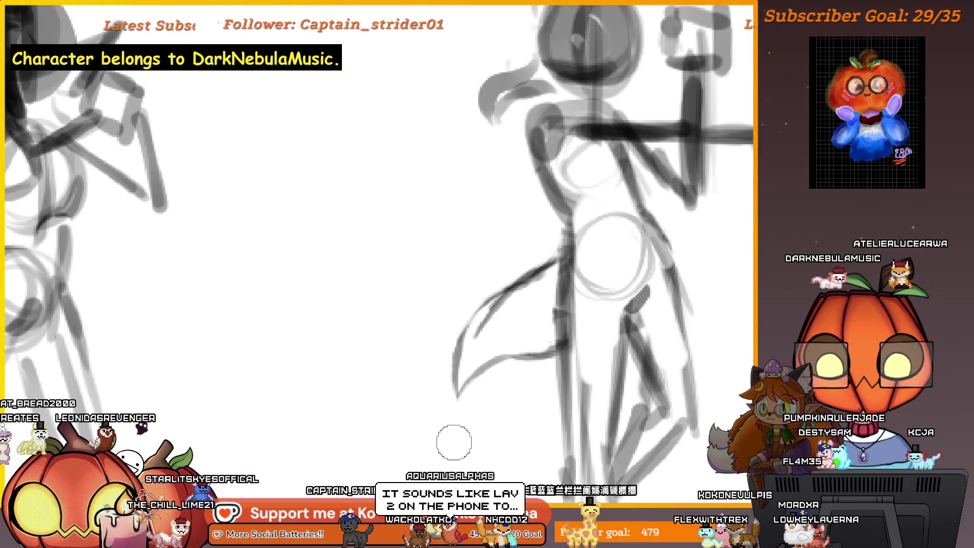
{"action": "key", "text": "bracketleft"}
{"action": "scroll", "coordinate": [513, 353], "scroll_direction": "up", "scroll_amount": 2}
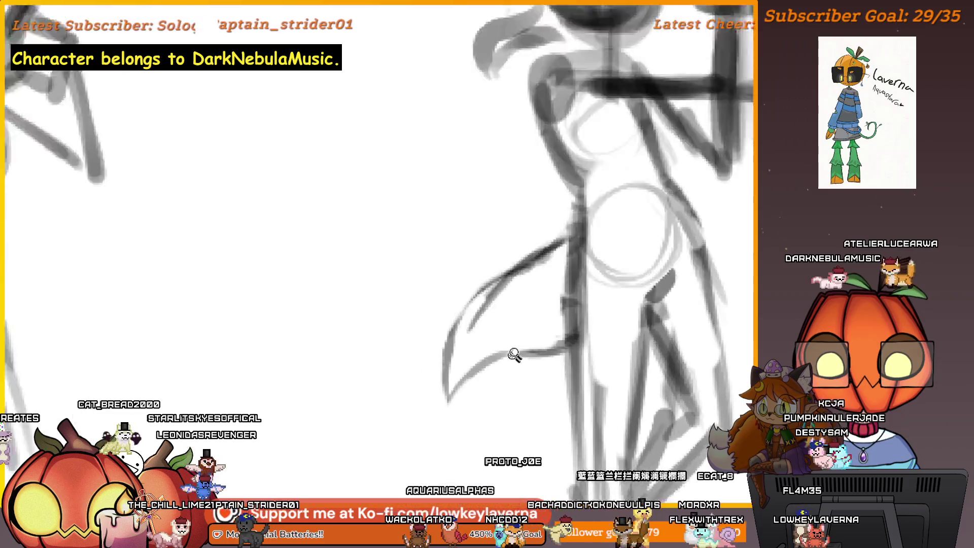
{"action": "scroll", "coordinate": [557, 354], "scroll_direction": "up", "scroll_amount": 2}
{"action": "scroll", "coordinate": [633, 352], "scroll_direction": "up", "scroll_amount": 2}
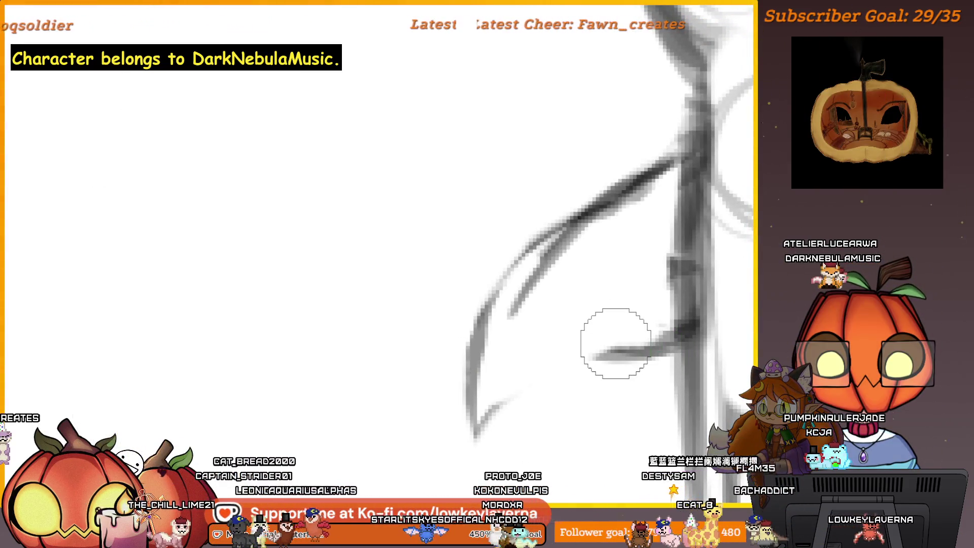
{"action": "key", "text": "bracketleft"}
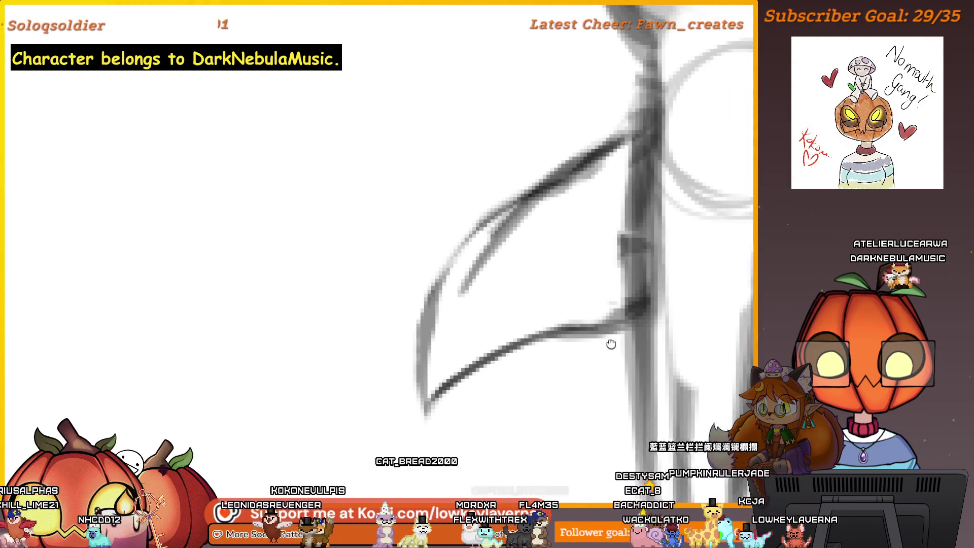
Frame the tail tip and draw a darker stroke extending the tail's lower curve.
{"action": "left_click_drag", "start_coordinate": [661, 376], "coordinate": [626, 349]}
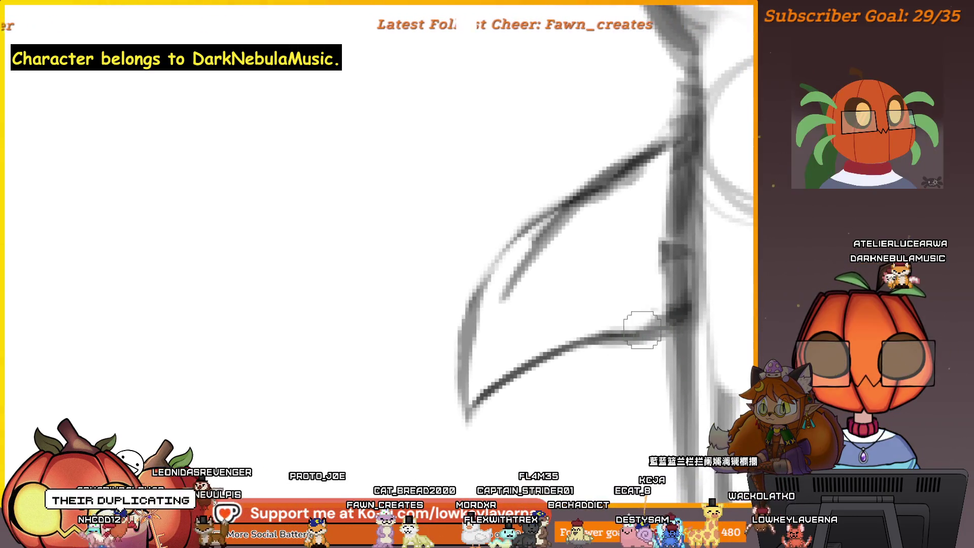
{"action": "left_click_drag", "start_coordinate": [533, 365], "coordinate": [501, 389]}
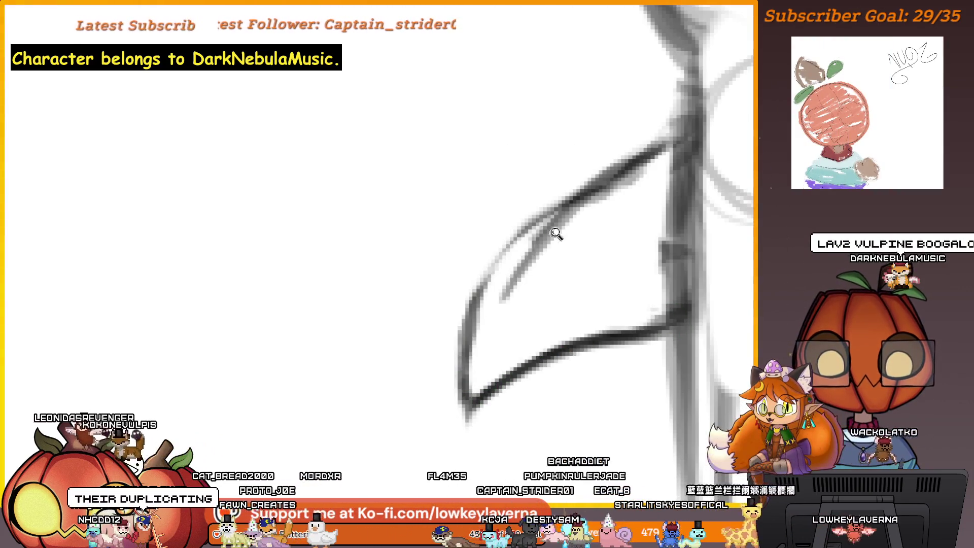
{"action": "scroll", "coordinate": [536, 266], "scroll_direction": "down", "scroll_amount": 3}
{"action": "scroll", "coordinate": [564, 228], "scroll_direction": "up", "scroll_amount": 2}
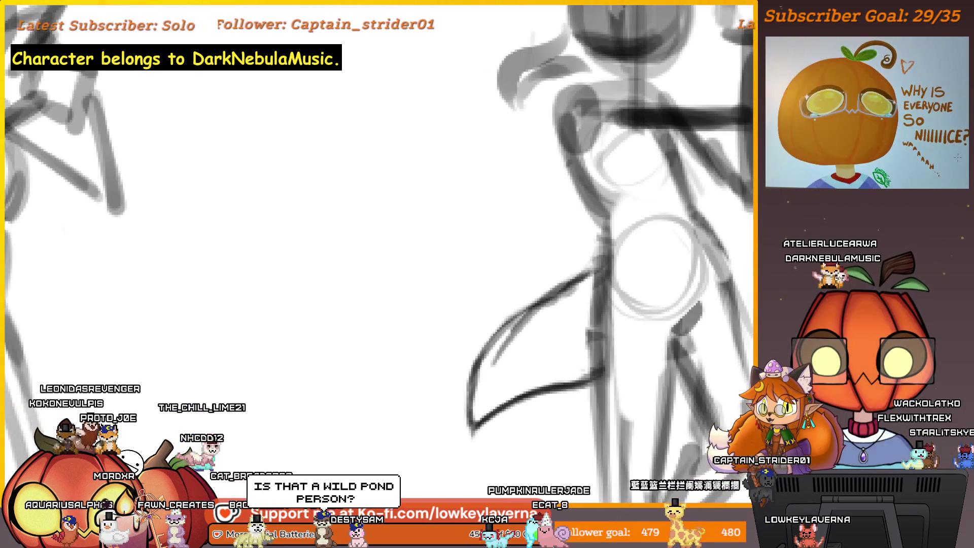
Erase the old tail stroke and draw the first curve of a wing beside the figure.
{"action": "scroll", "coordinate": [569, 348], "scroll_direction": "down", "scroll_amount": 5}
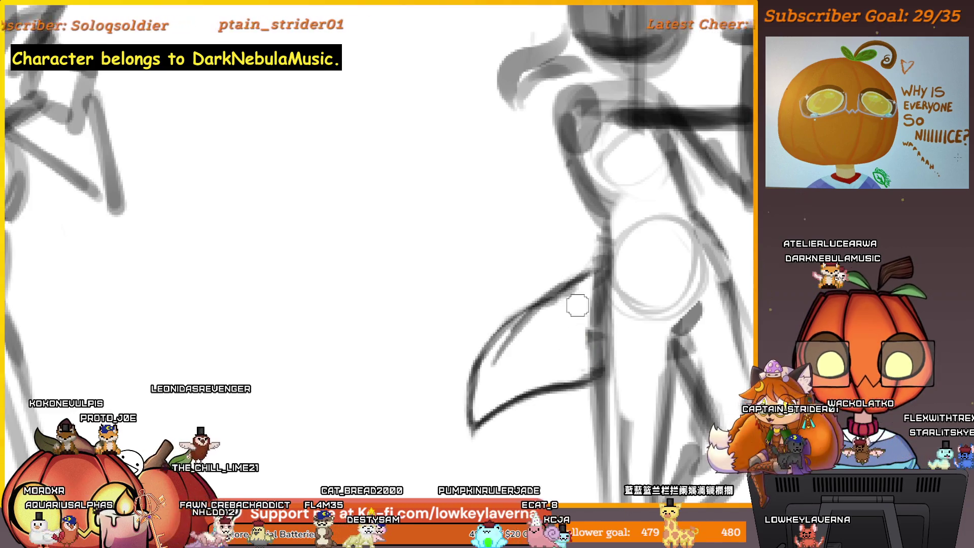
{"action": "left_click_drag", "start_coordinate": [587, 224], "coordinate": [600, 252]}
{"action": "left_click_drag", "start_coordinate": [606, 319], "coordinate": [582, 308]}
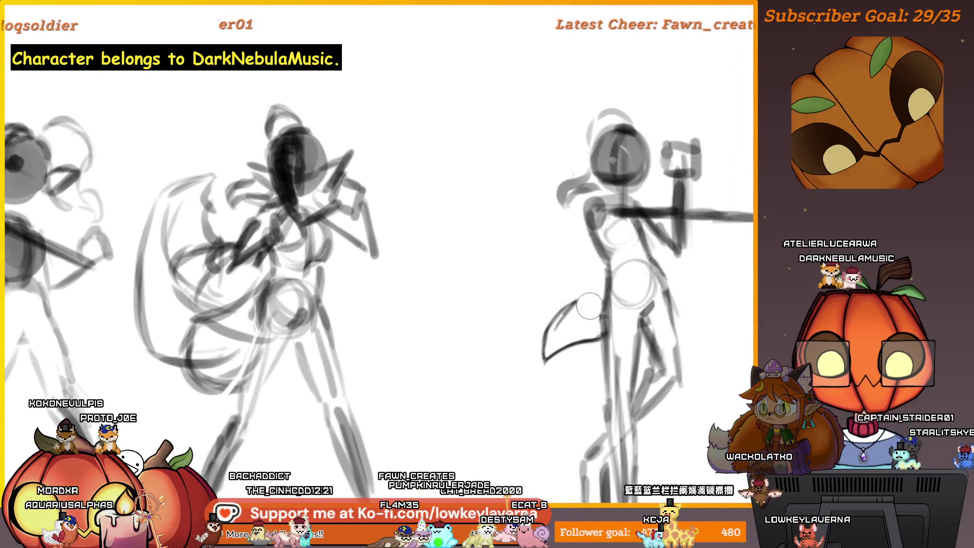
{"action": "left_click_drag", "start_coordinate": [576, 363], "coordinate": [535, 402]}
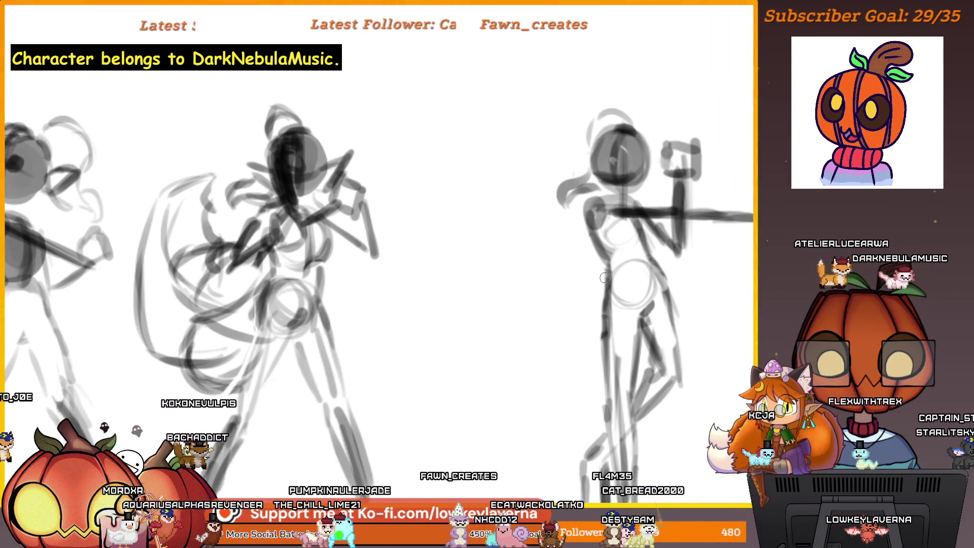
{"action": "left_click_drag", "start_coordinate": [547, 221], "coordinate": [539, 185]}
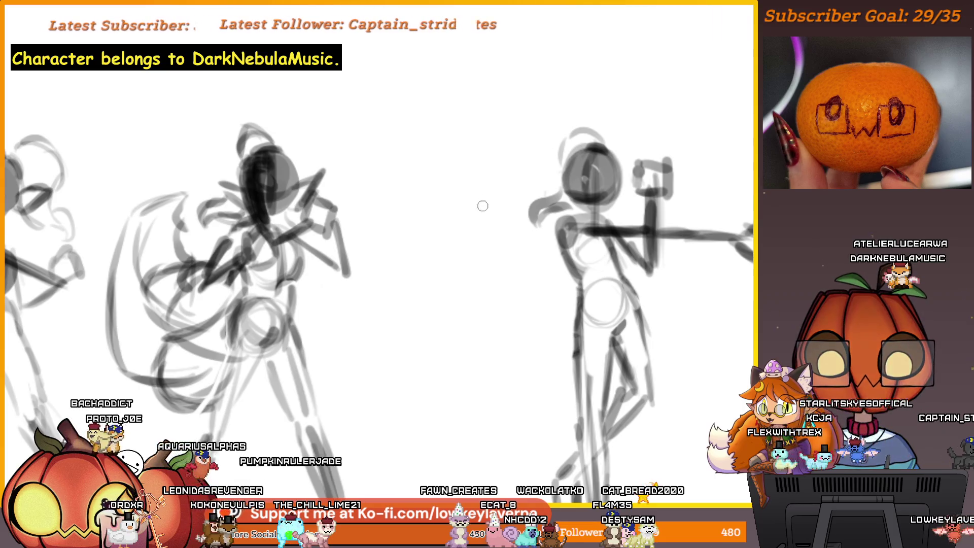
{"action": "left_click_drag", "start_coordinate": [430, 195], "coordinate": [468, 235]}
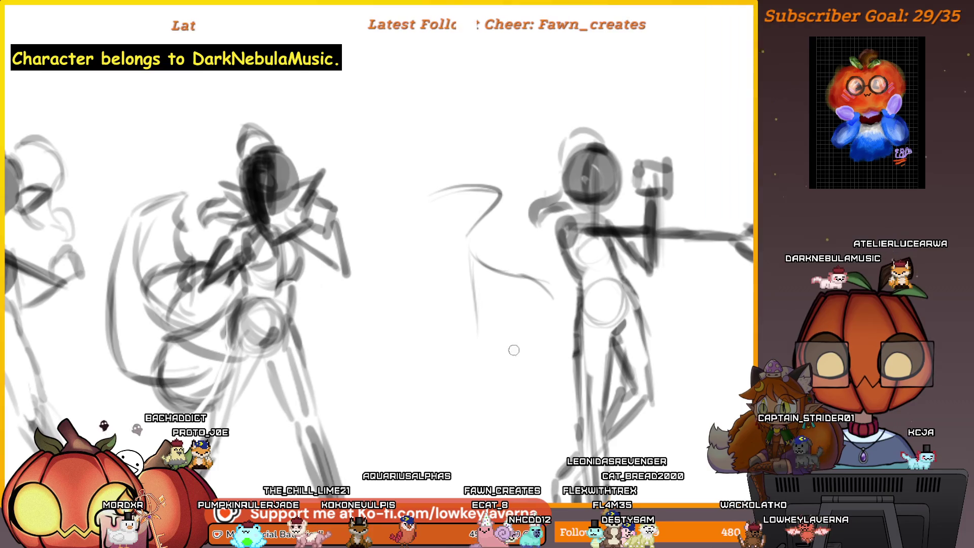
Add a curved stroke below the wing and redraw its faint lower stroke.
{"action": "left_click_drag", "start_coordinate": [482, 350], "coordinate": [537, 350]}
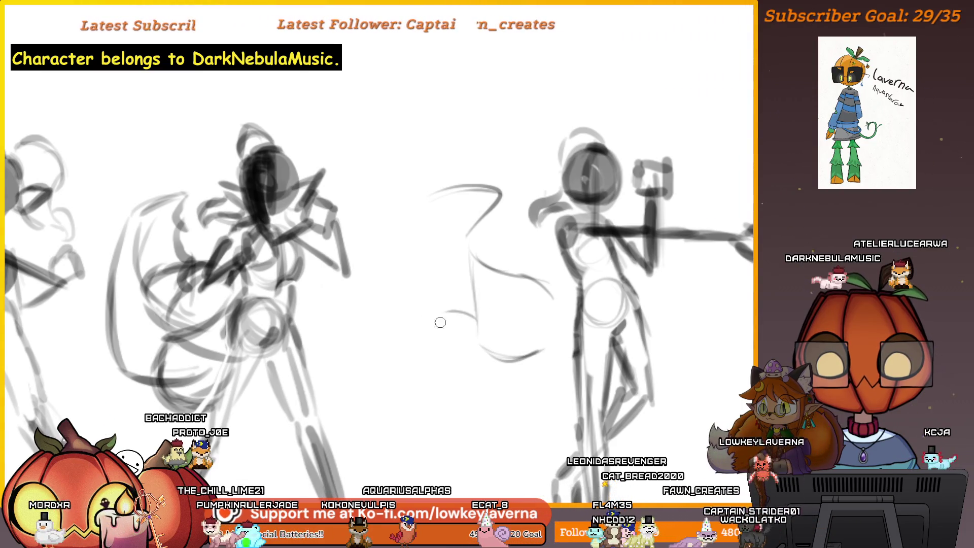
{"action": "mouse_move", "coordinate": [477, 332]}
{"action": "left_mouse_down"}
{"action": "mouse_move", "coordinate": [438, 330]}
{"action": "mouse_move", "coordinate": [451, 211]}
{"action": "left_mouse_up"}
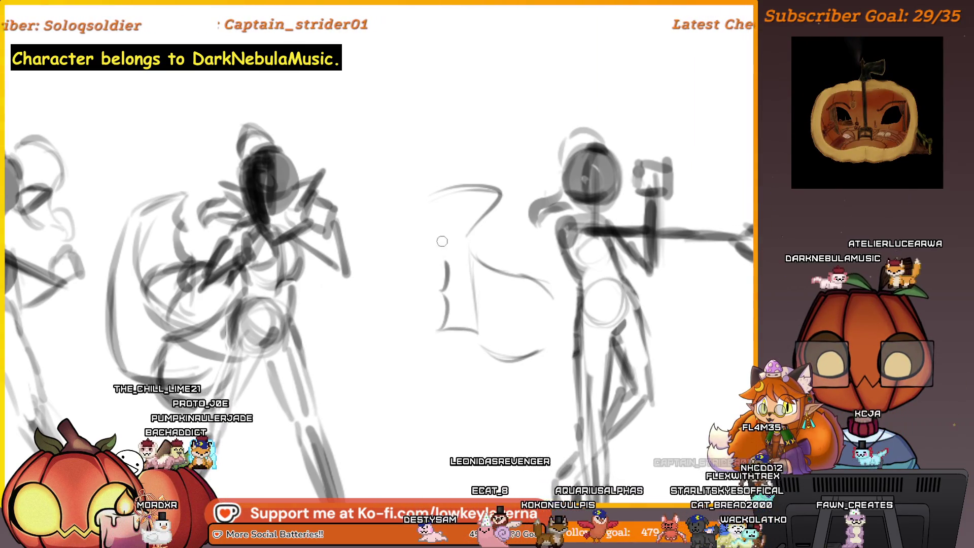
{"action": "key", "text": "ctrl+minus"}
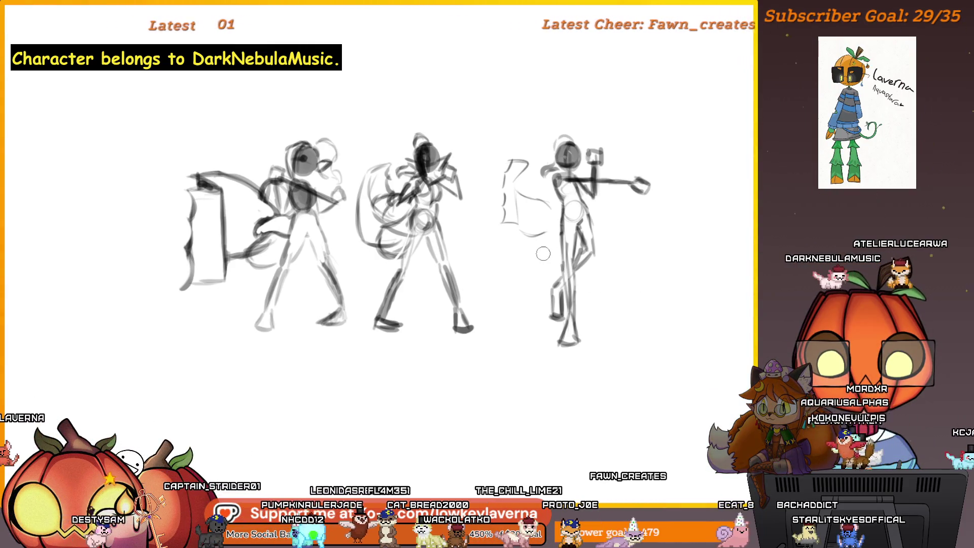
{"action": "scroll", "coordinate": [507, 147], "scroll_direction": "up", "scroll_amount": 5}
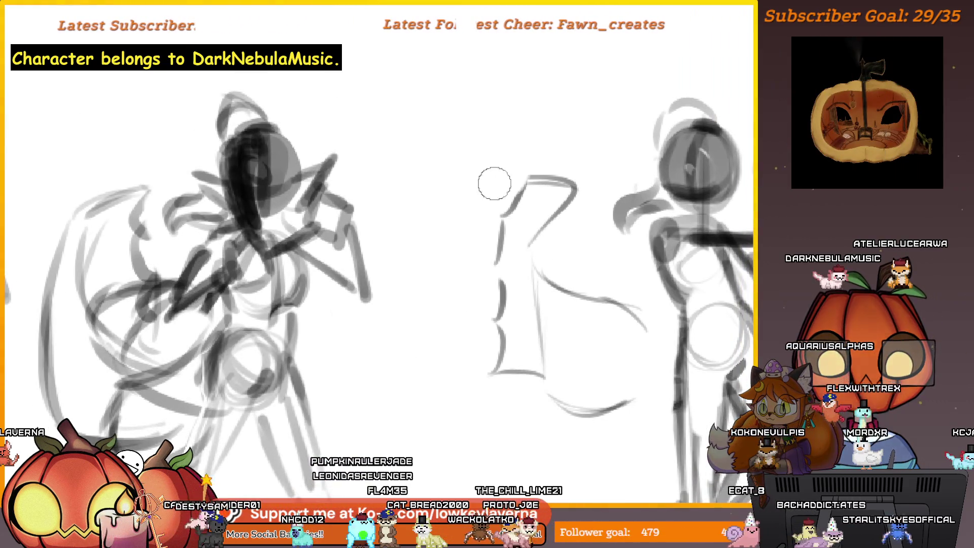
{"action": "scroll", "coordinate": [495, 228], "scroll_direction": "up", "scroll_amount": 1}
{"action": "scroll", "coordinate": [496, 304], "scroll_direction": "right", "scroll_amount": 1}
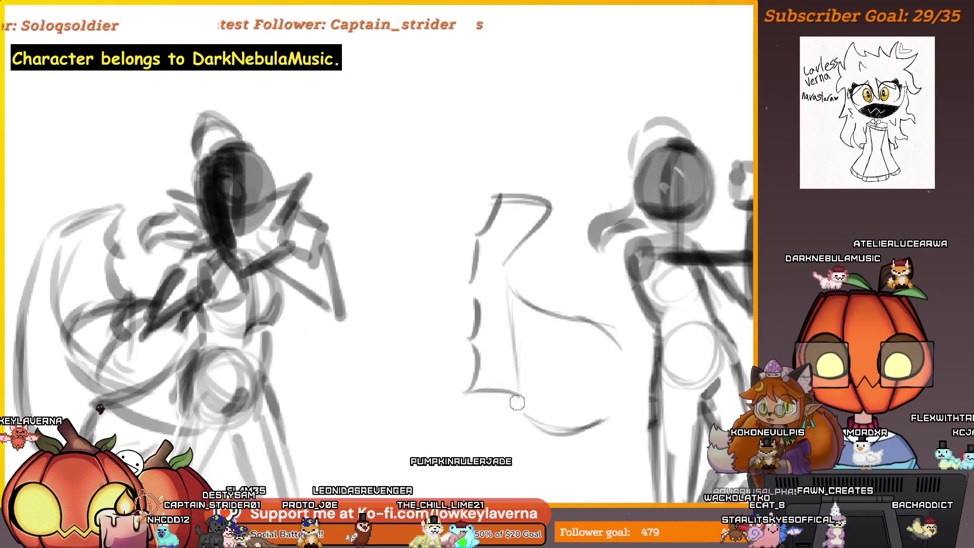
Extend a stroke to the wing's lower edge and lasso-select the wing sketch.
{"action": "left_click_drag", "start_coordinate": [524, 333], "coordinate": [519, 280]}
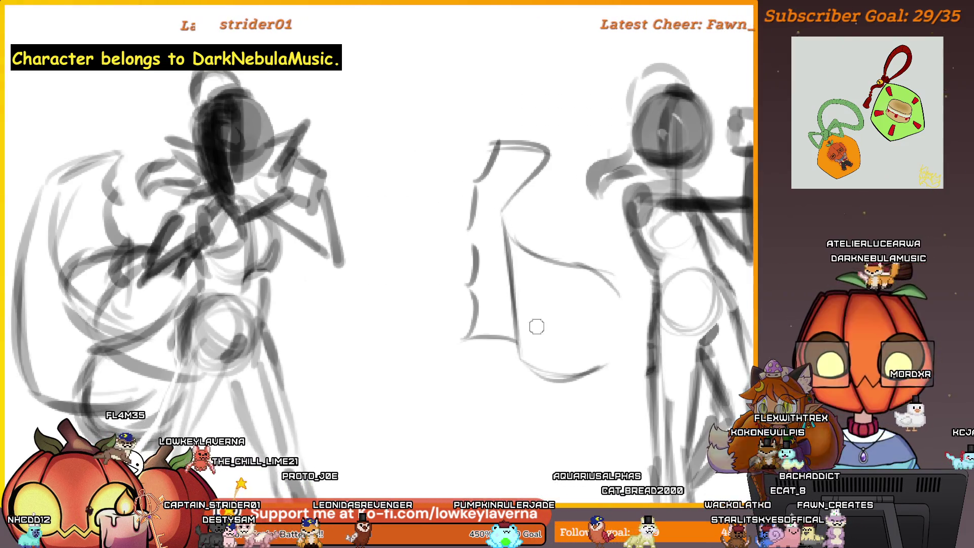
{"action": "scroll", "coordinate": [532, 322], "scroll_direction": "up", "scroll_amount": 2}
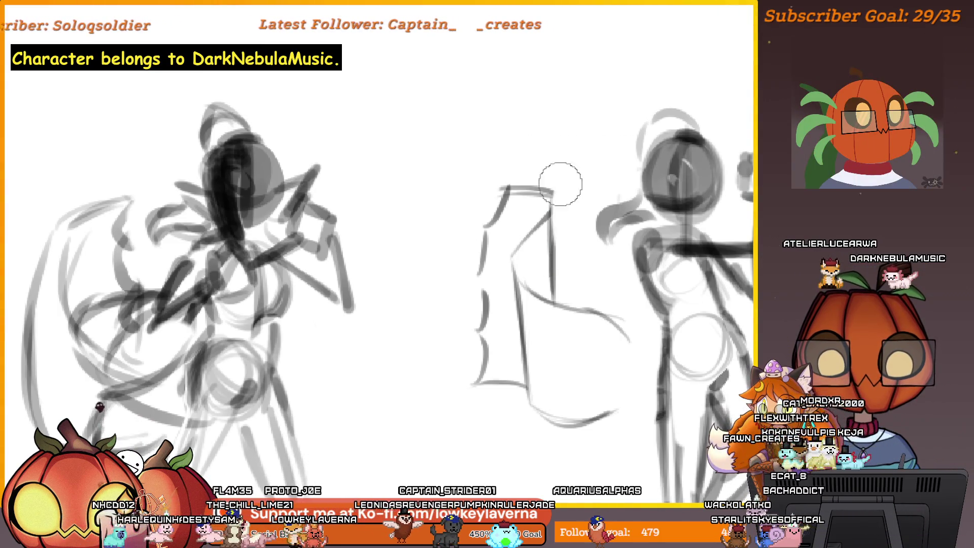
{"action": "left_click_drag", "start_coordinate": [562, 242], "coordinate": [611, 196]}
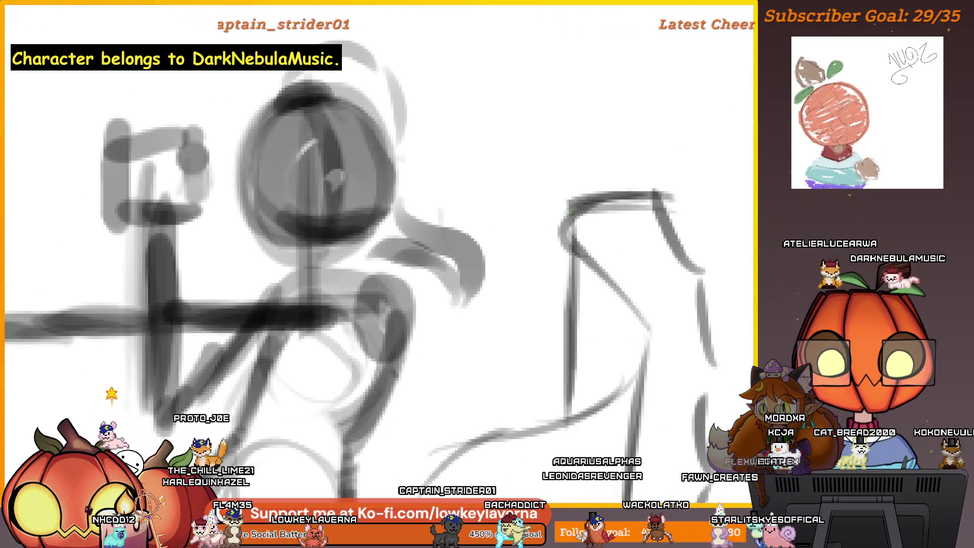
{"action": "left_click_drag", "start_coordinate": [623, 270], "coordinate": [610, 174]}
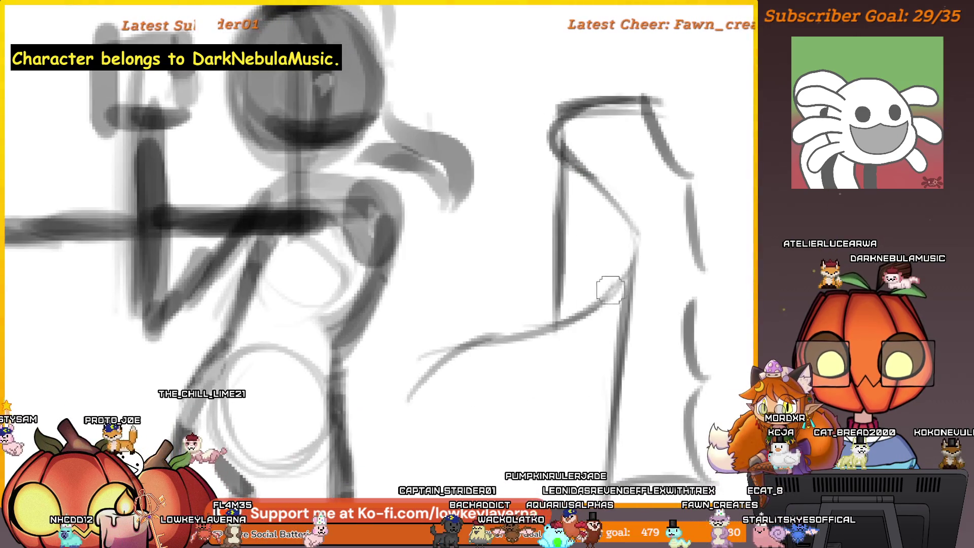
{"action": "left_click_drag", "start_coordinate": [625, 241], "coordinate": [582, 311]}
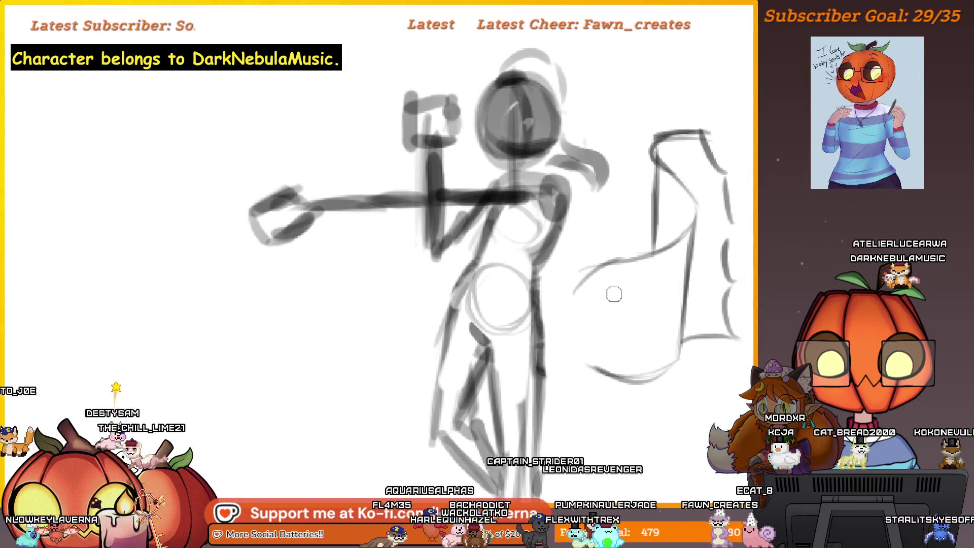
{"action": "left_click_drag", "start_coordinate": [549, 304], "coordinate": [583, 276]}
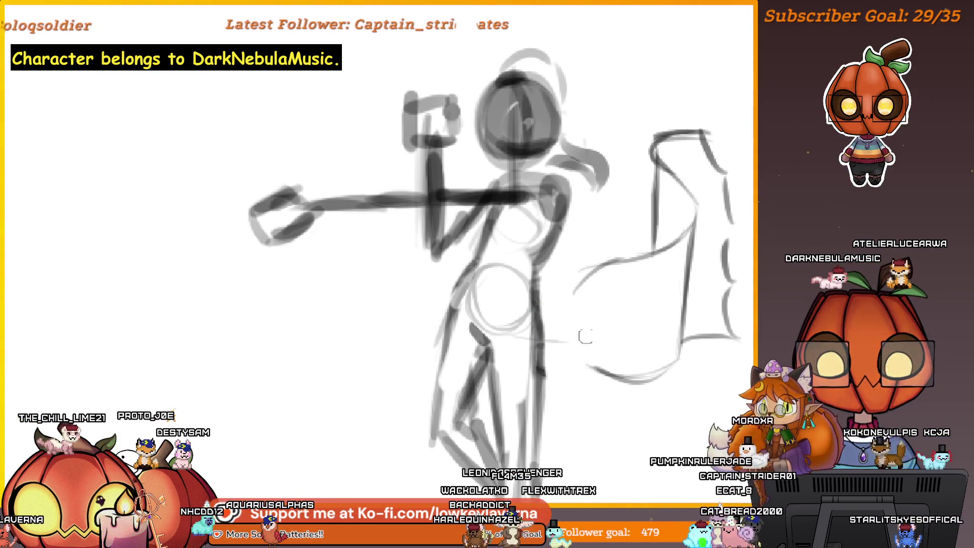
{"action": "key", "text": "ctrl+minus"}
{"action": "key", "text": "ctrl+minus"}
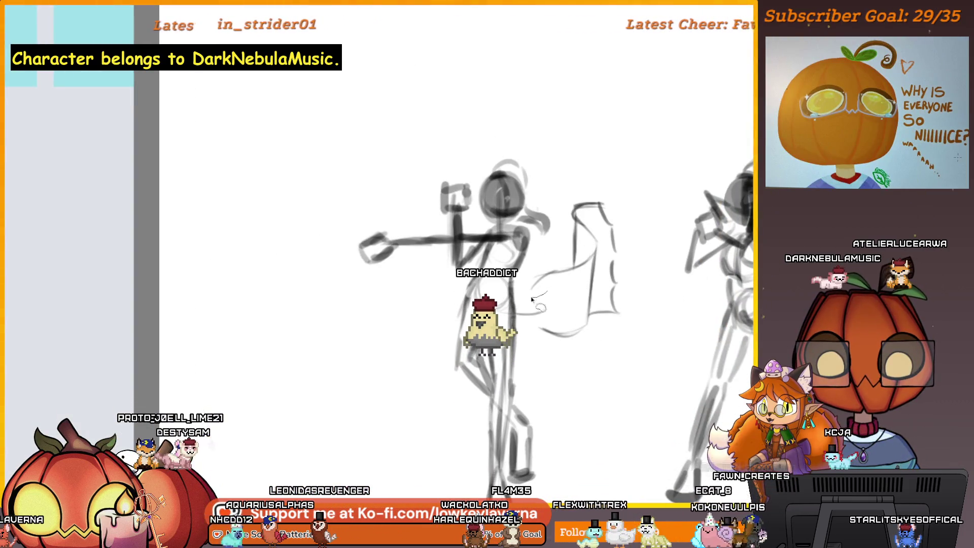
{"action": "mouse_move", "coordinate": [560, 236]}
{"action": "left_mouse_down"}
{"action": "mouse_move", "coordinate": [550, 285]}
{"action": "mouse_move", "coordinate": [535, 303]}
{"action": "left_mouse_up"}
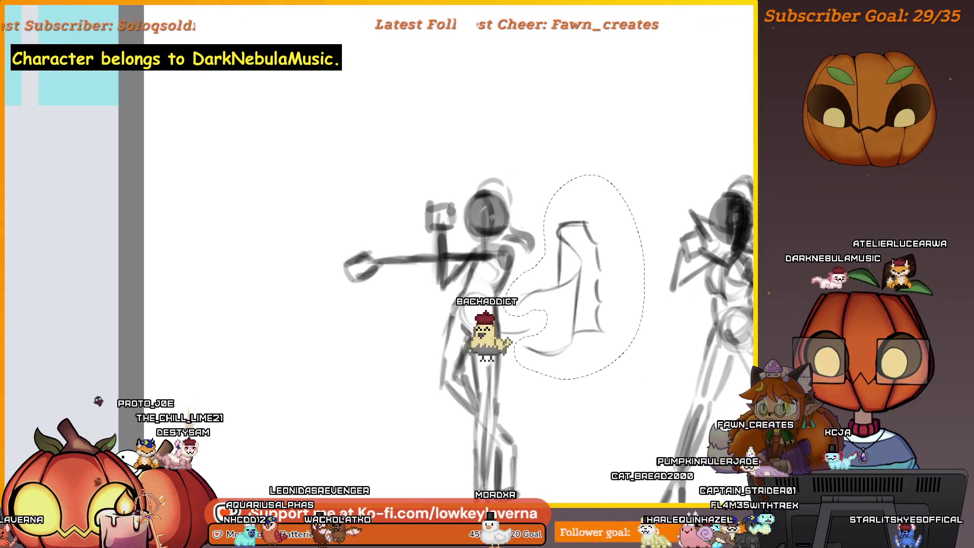
Enlarge the selected wing and move it into the gap behind the right-hand figure.
{"action": "key", "text": "ctrl+minus"}
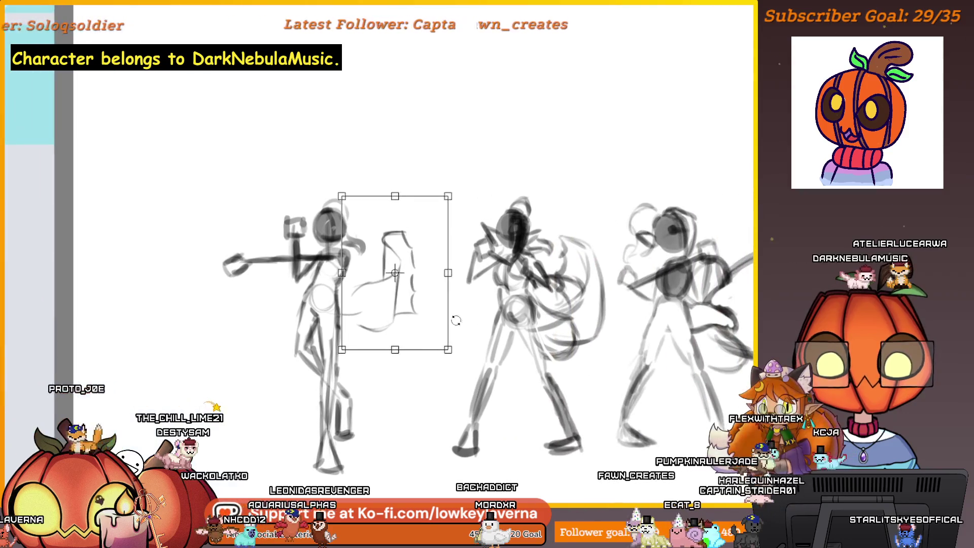
{"action": "mouse_move", "coordinate": [406, 336]}
{"action": "left_mouse_down"}
{"action": "mouse_move", "coordinate": [583, 361]}
{"action": "mouse_move", "coordinate": [583, 380]}
{"action": "left_mouse_up"}
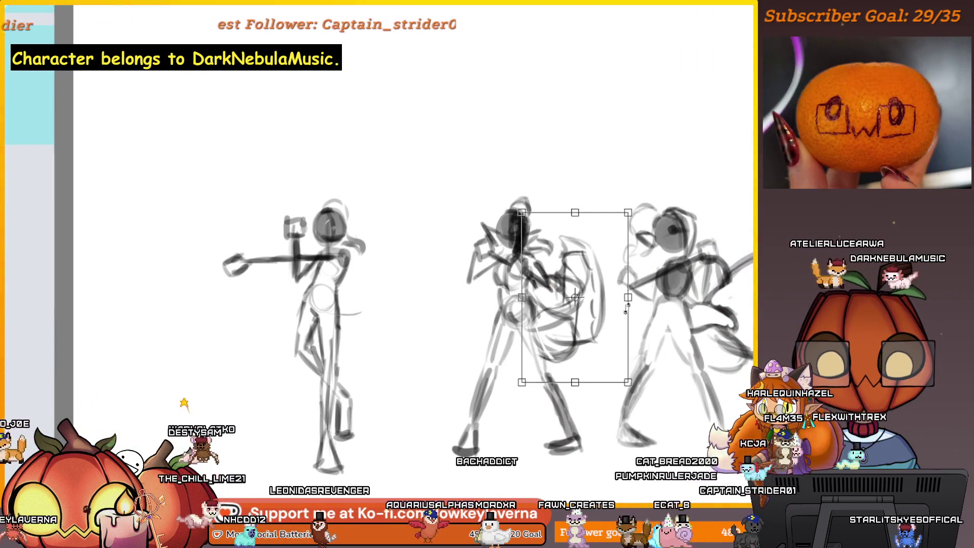
{"action": "left_click_drag", "start_coordinate": [627, 236], "coordinate": [636, 235]}
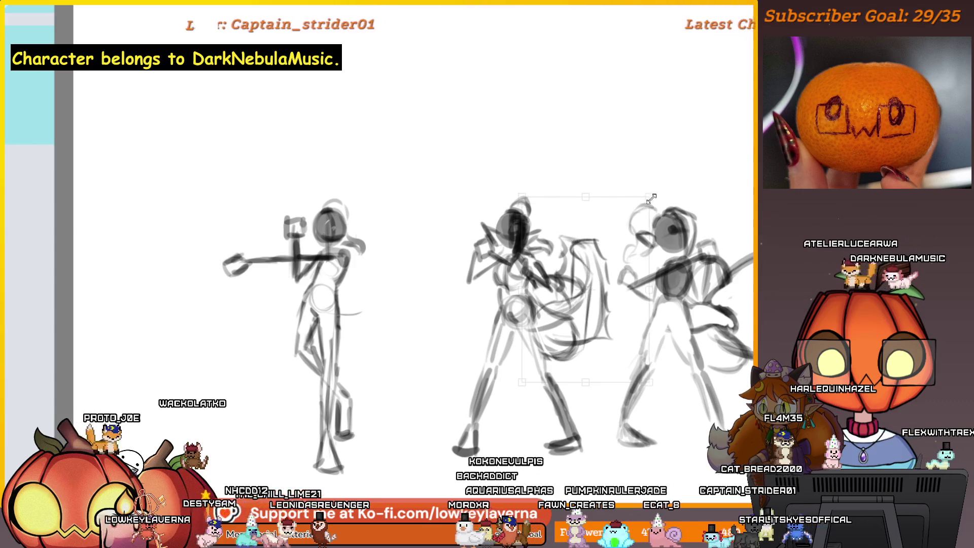
{"action": "left_click_drag", "start_coordinate": [604, 279], "coordinate": [431, 260]}
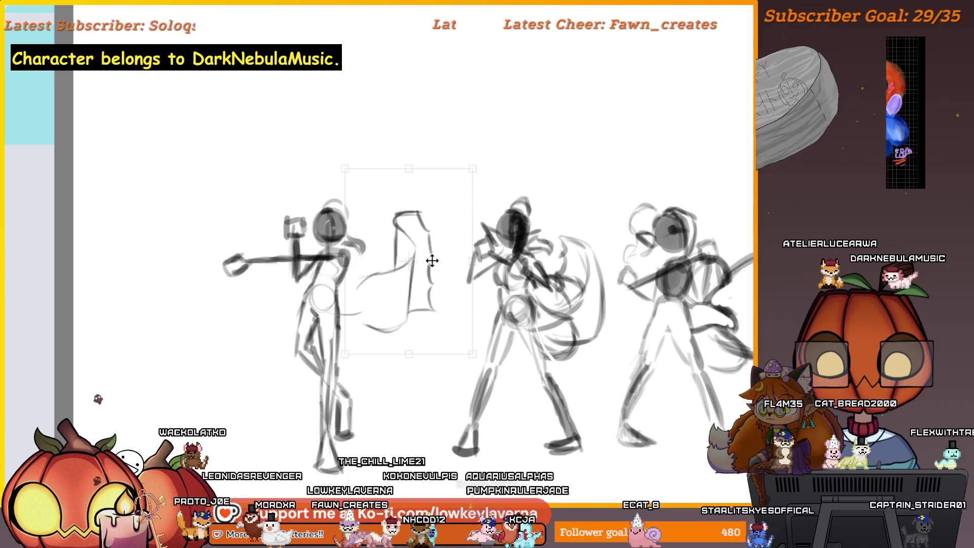
{"action": "left_click_drag", "start_coordinate": [432, 261], "coordinate": [430, 255]}
{"action": "left_click_drag", "start_coordinate": [526, 325], "coordinate": [596, 332]}
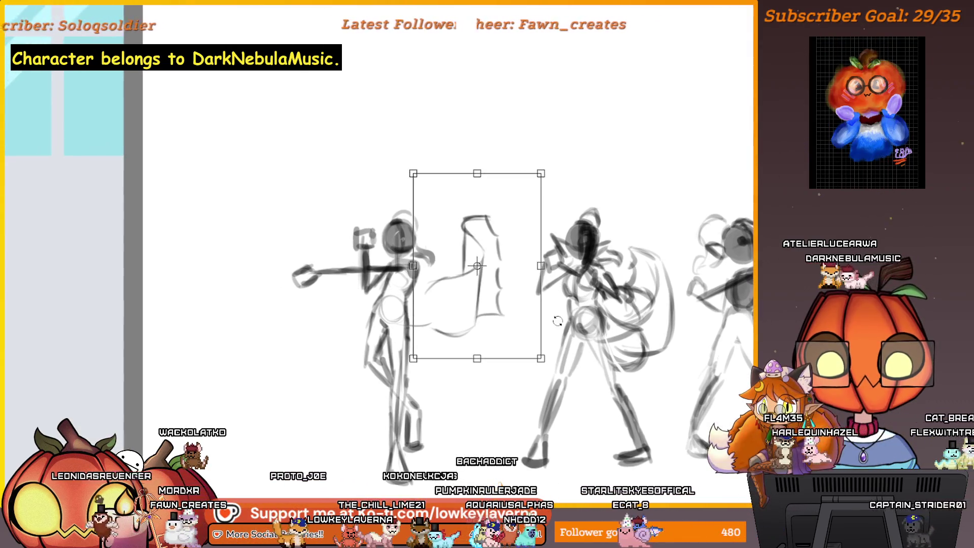
{"action": "key", "text": "Return"}
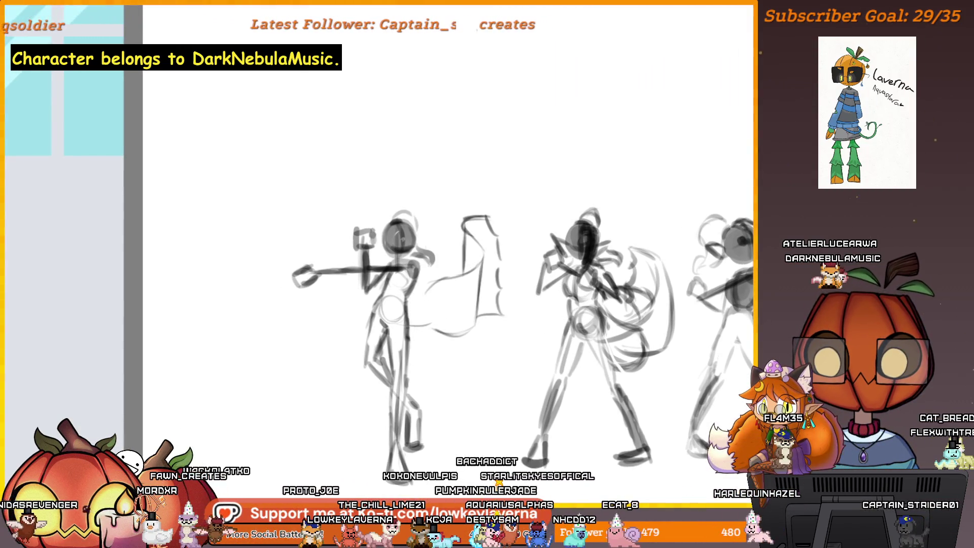
Flip the canvas view back to normal and draw a faint stroke from wing toward figure.
{"action": "key", "text": "m"}
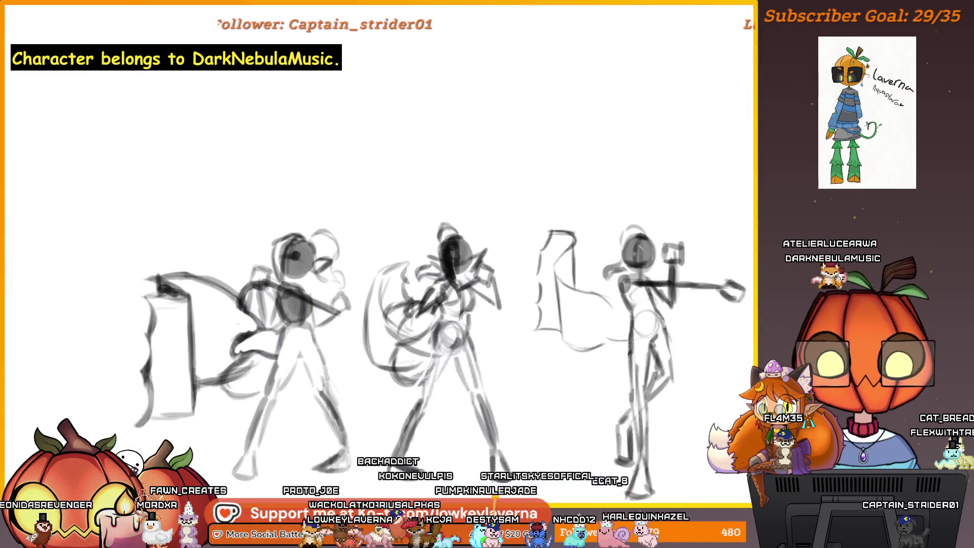
{"action": "scroll", "coordinate": [667, 310], "scroll_direction": "up", "scroll_amount": 3}
{"action": "left_click_drag", "start_coordinate": [635, 329], "coordinate": [669, 318]}
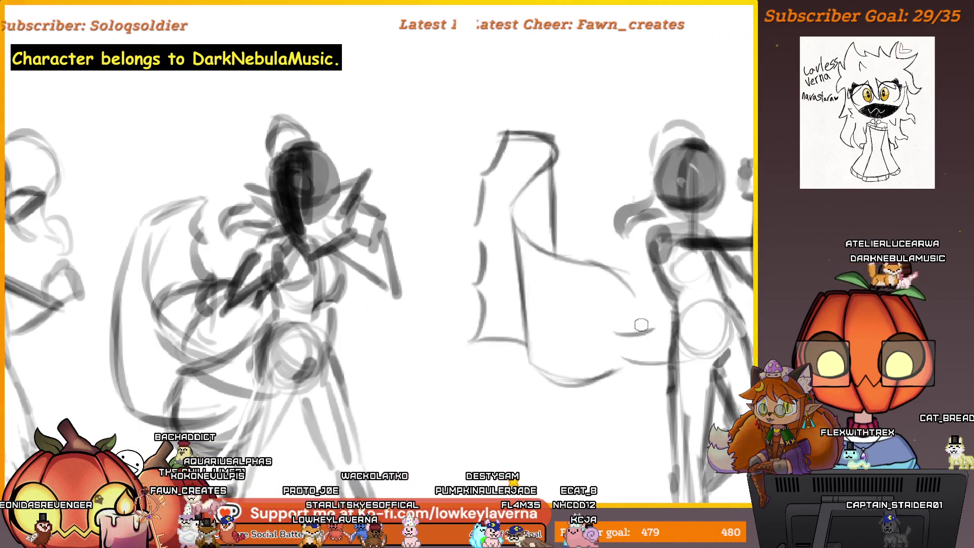
Draw a curve joining the wing to the figure's back and darken the cape's lower edge.
{"action": "left_click_drag", "start_coordinate": [615, 333], "coordinate": [678, 306]}
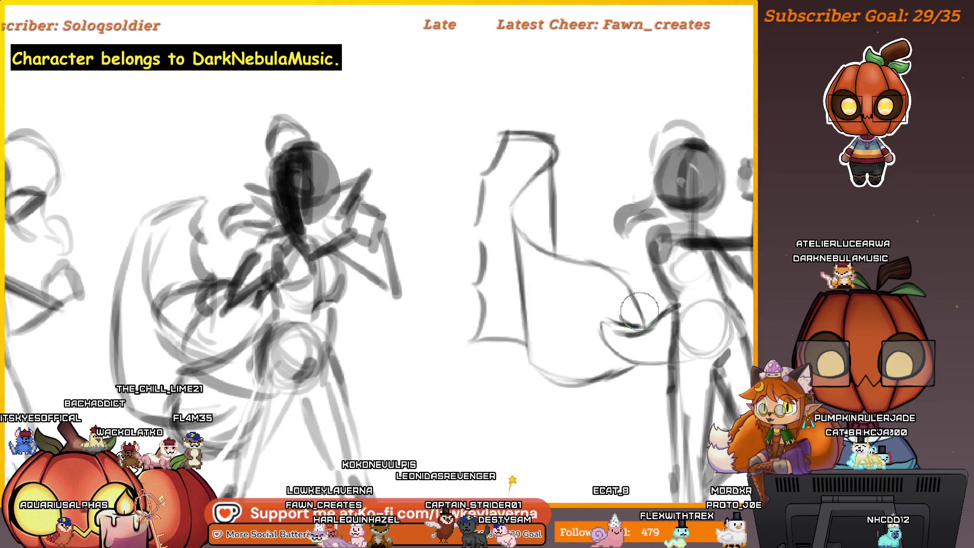
{"action": "mouse_move", "coordinate": [669, 349]}
{"action": "left_mouse_down"}
{"action": "mouse_move", "coordinate": [670, 319]}
{"action": "mouse_move", "coordinate": [653, 302]}
{"action": "left_mouse_up"}
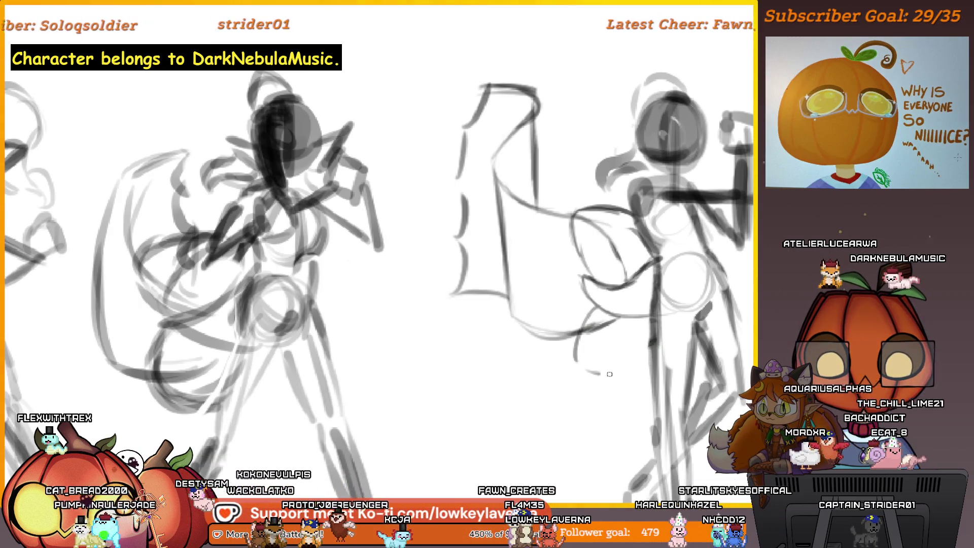
{"action": "left_click_drag", "start_coordinate": [576, 364], "coordinate": [641, 369]}
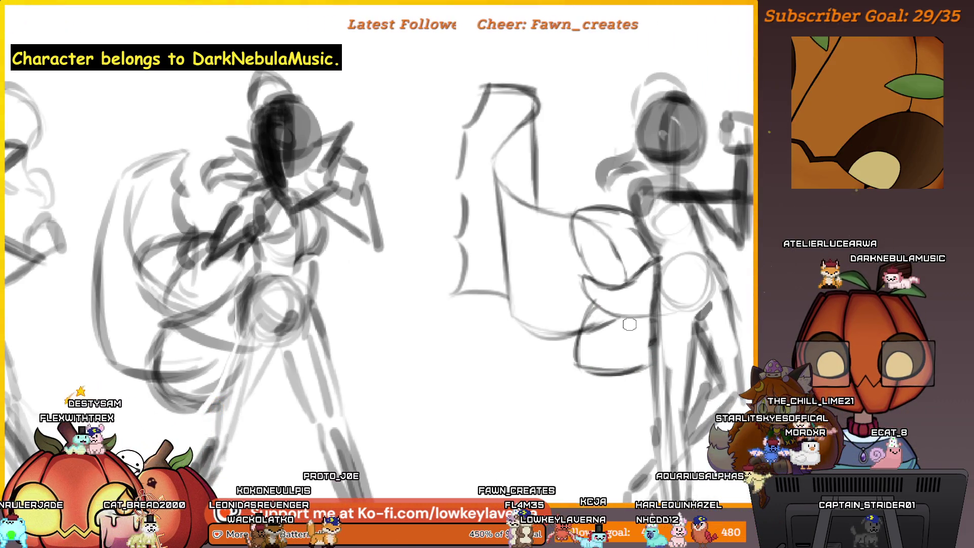
Pan and zoom around the canvas to frame the winged right-hand figure and its large wing.
{"action": "scroll", "coordinate": [458, 357], "scroll_direction": "down", "scroll_amount": 2}
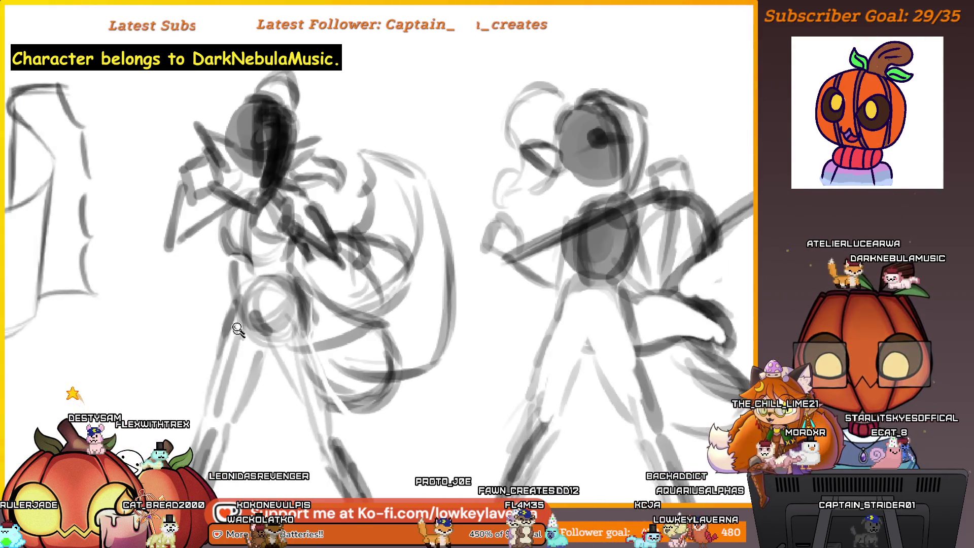
{"action": "scroll", "coordinate": [162, 319], "scroll_direction": "down", "scroll_amount": 2}
{"action": "mouse_move", "coordinate": [162, 319]}
{"action": "left_mouse_down"}
{"action": "mouse_move", "coordinate": [560, 303]}
{"action": "mouse_move", "coordinate": [599, 338]}
{"action": "left_mouse_up"}
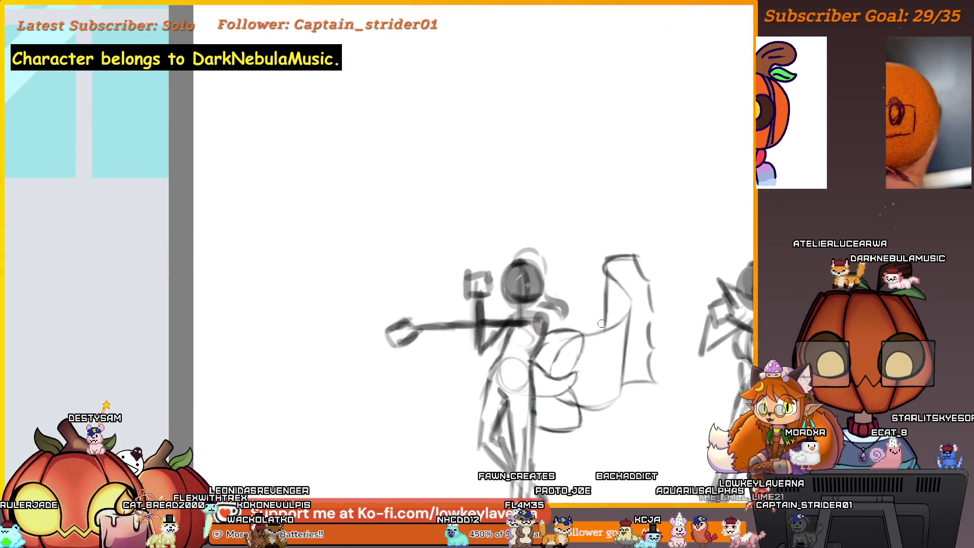
{"action": "scroll", "coordinate": [616, 328], "scroll_direction": "down", "scroll_amount": 2}
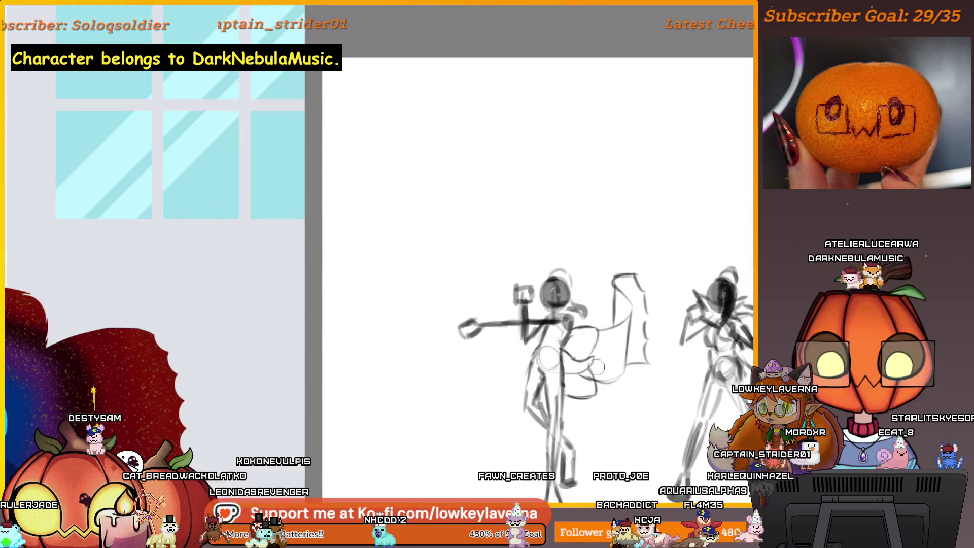
{"action": "scroll", "coordinate": [611, 340], "scroll_direction": "up", "scroll_amount": 4}
{"action": "scroll", "coordinate": [610, 348], "scroll_direction": "down", "scroll_amount": 2}
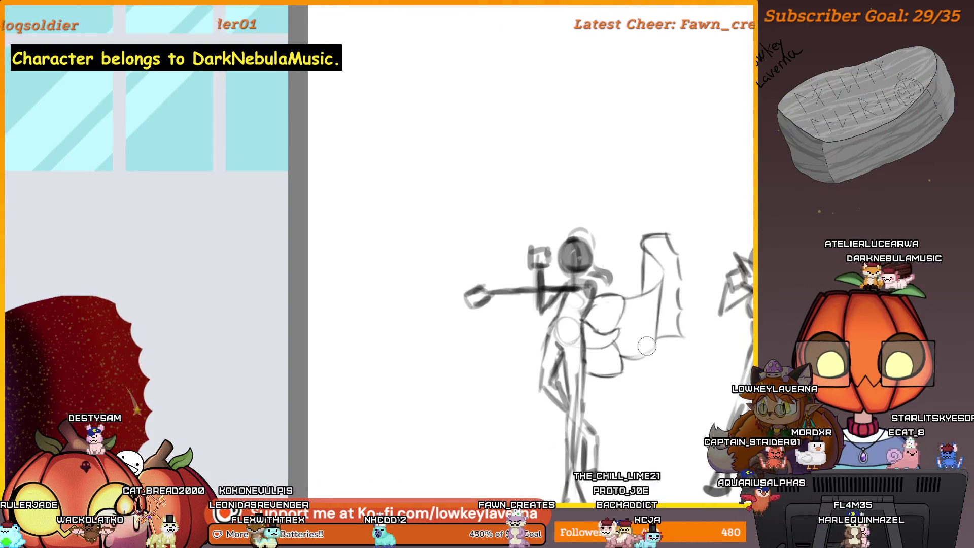
{"action": "scroll", "coordinate": [623, 306], "scroll_direction": "up", "scroll_amount": 3}
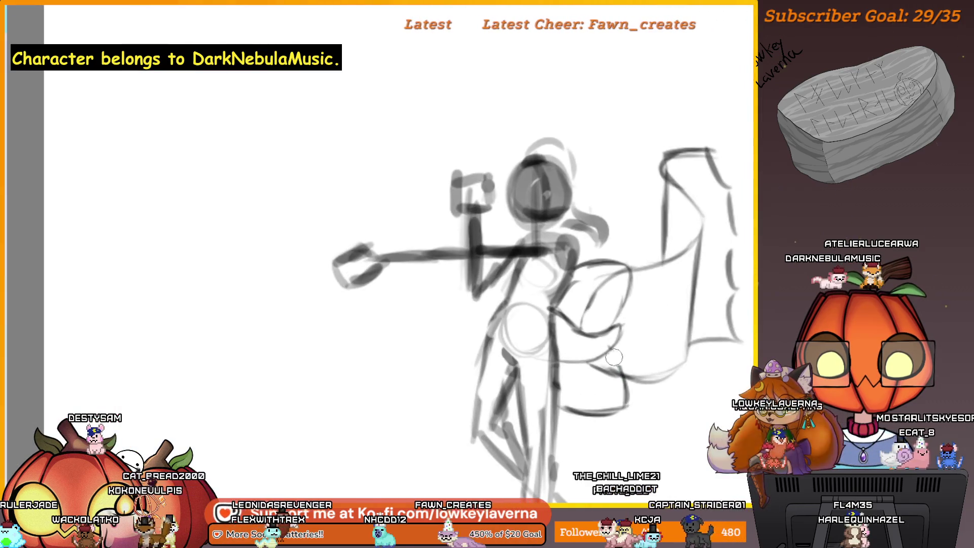
{"action": "scroll", "coordinate": [636, 286], "scroll_direction": "down", "scroll_amount": 2}
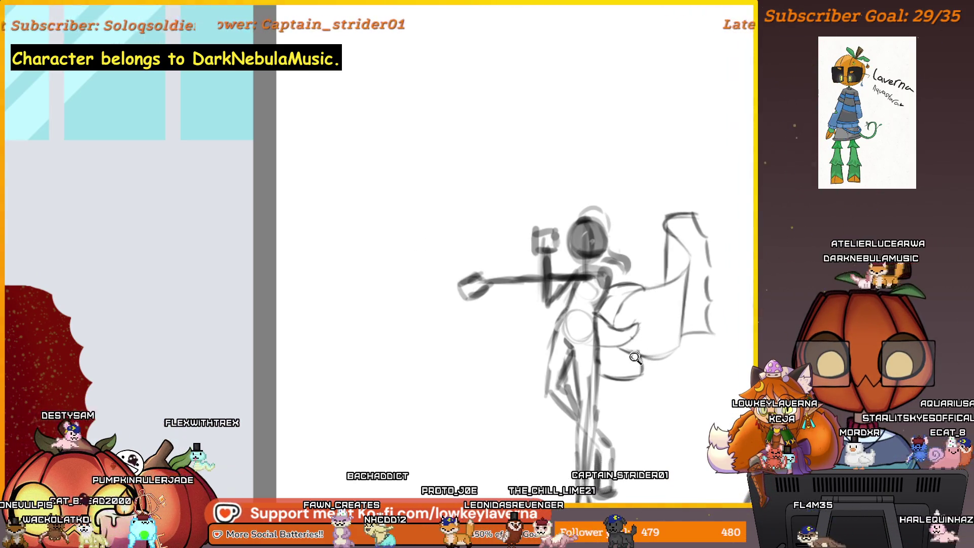
{"action": "scroll", "coordinate": [643, 359], "scroll_direction": "up", "scroll_amount": 3}
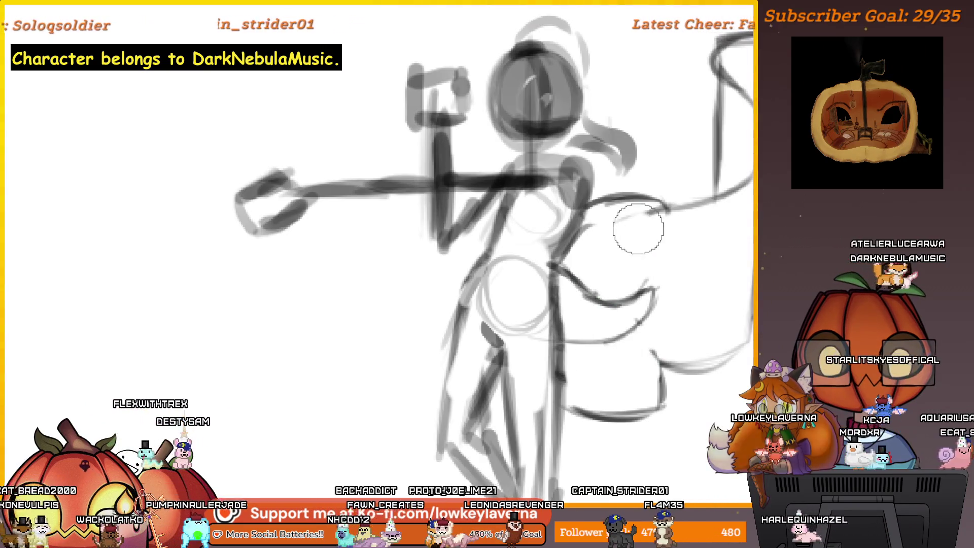
{"action": "left_click_drag", "start_coordinate": [672, 251], "coordinate": [634, 281]}
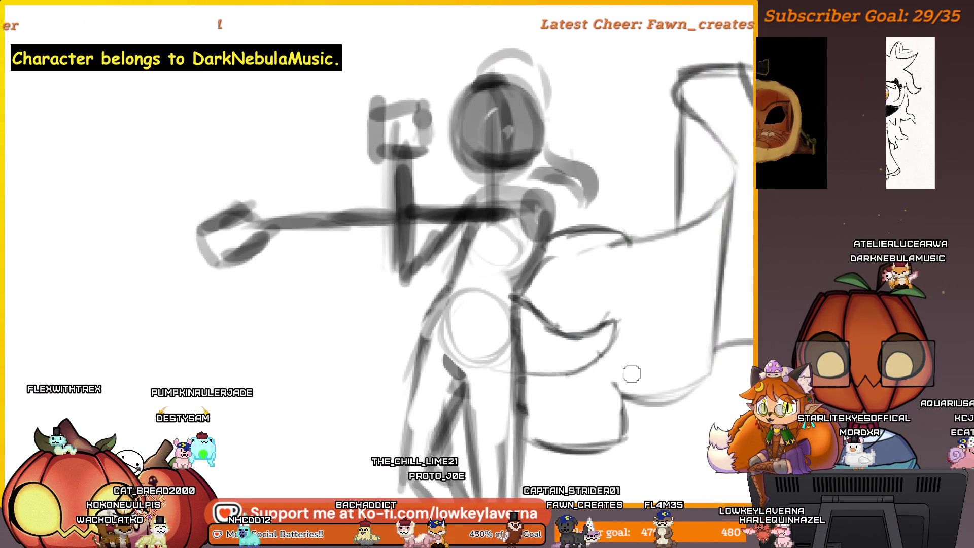
{"action": "left_click_drag", "start_coordinate": [630, 374], "coordinate": [589, 342]}
{"action": "left_click_drag", "start_coordinate": [594, 193], "coordinate": [606, 253]}
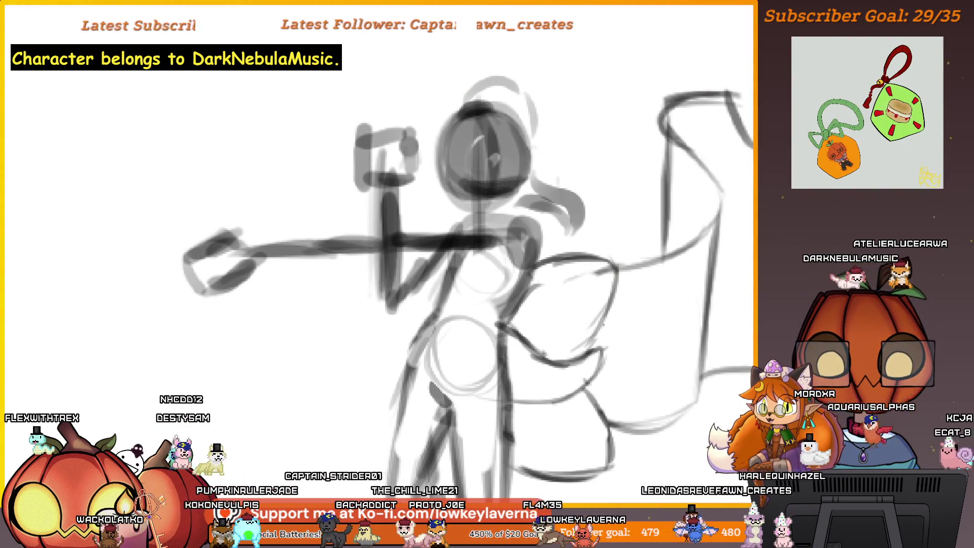
{"action": "mouse_move", "coordinate": [667, 320]}
{"action": "left_mouse_down"}
{"action": "mouse_move", "coordinate": [591, 306]}
{"action": "mouse_move", "coordinate": [559, 257]}
{"action": "left_mouse_up"}
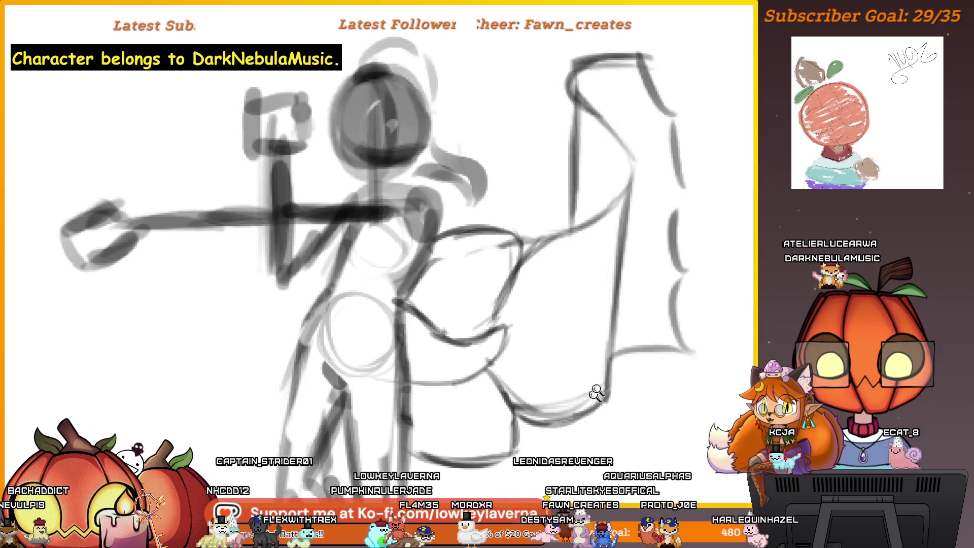
Enlarge the lower wing piece beside the figure down and to the right.
{"action": "scroll", "coordinate": [520, 340], "scroll_direction": "up", "scroll_amount": 3}
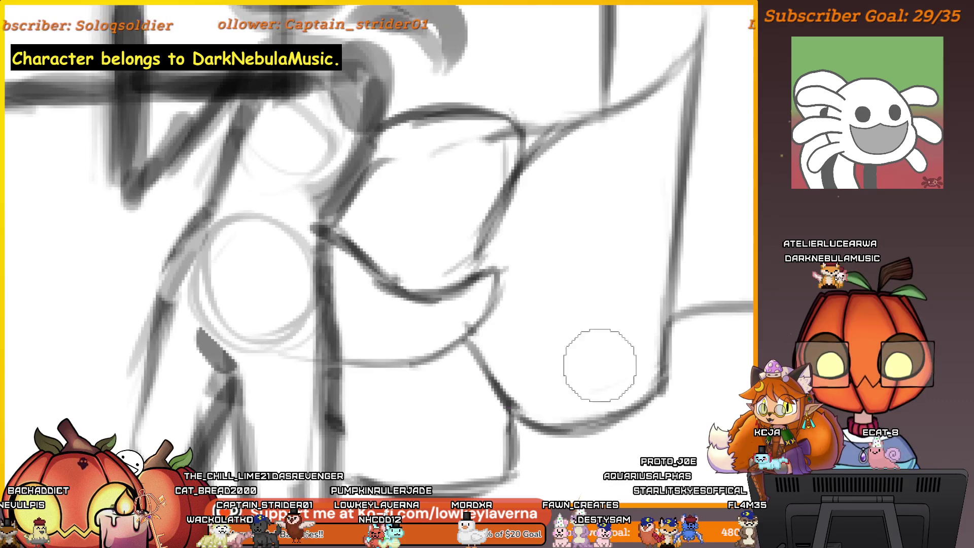
{"action": "scroll", "coordinate": [600, 365], "scroll_direction": "down", "scroll_amount": 5}
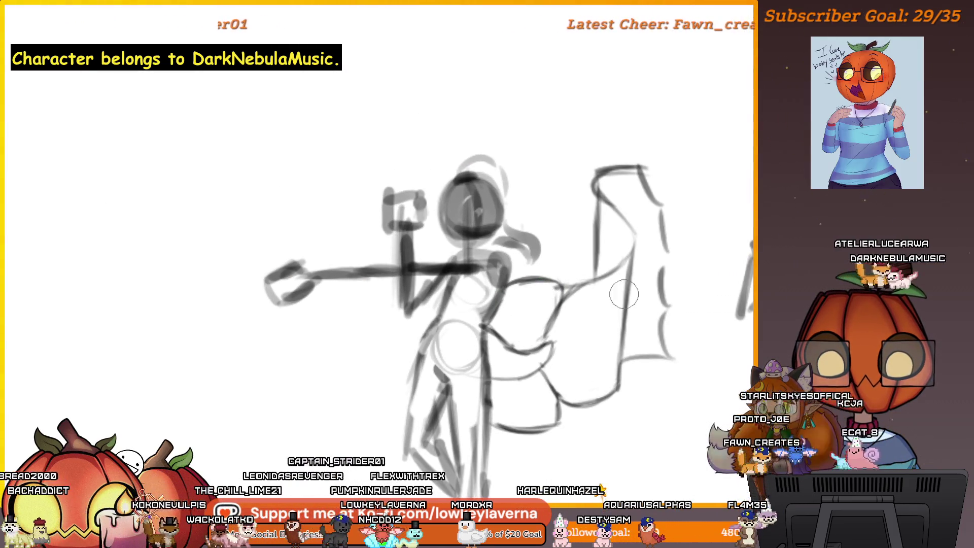
{"action": "scroll", "coordinate": [624, 294], "scroll_direction": "down", "scroll_amount": 3}
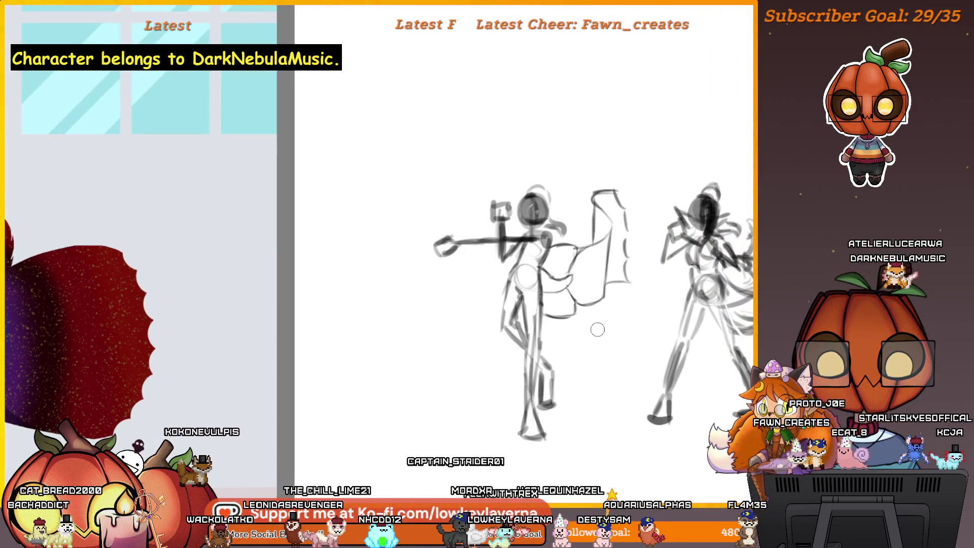
{"action": "left_click_drag", "start_coordinate": [620, 351], "coordinate": [608, 361]}
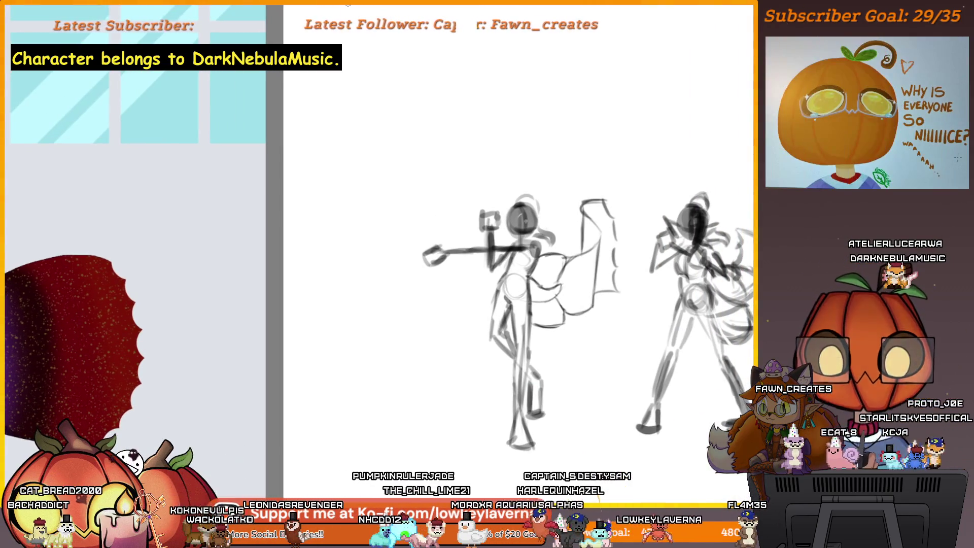
{"action": "left_click", "coordinate": [549, 306]}
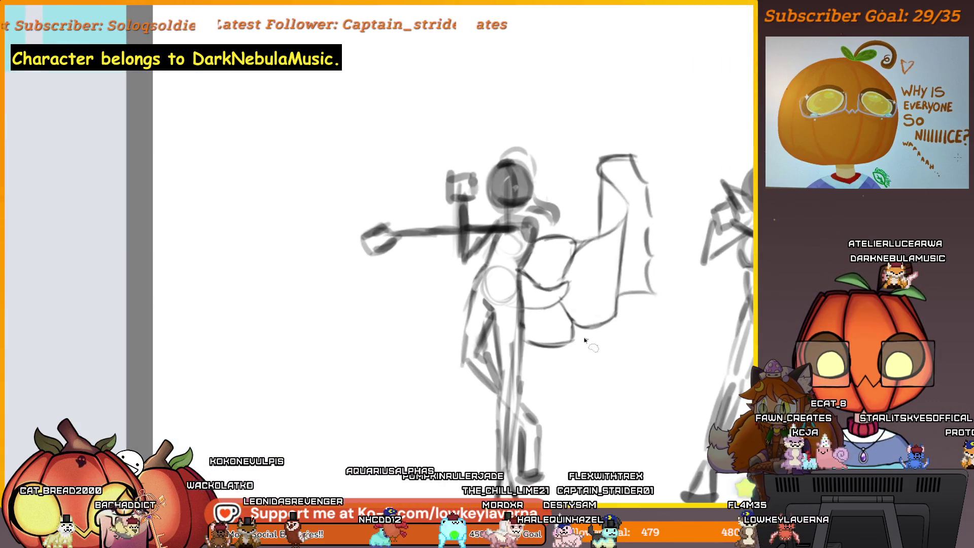
{"action": "mouse_move", "coordinate": [568, 314]}
{"action": "left_mouse_down"}
{"action": "mouse_move", "coordinate": [572, 280]}
{"action": "mouse_move", "coordinate": [533, 243]}
{"action": "mouse_move", "coordinate": [525, 306]}
{"action": "left_mouse_up"}
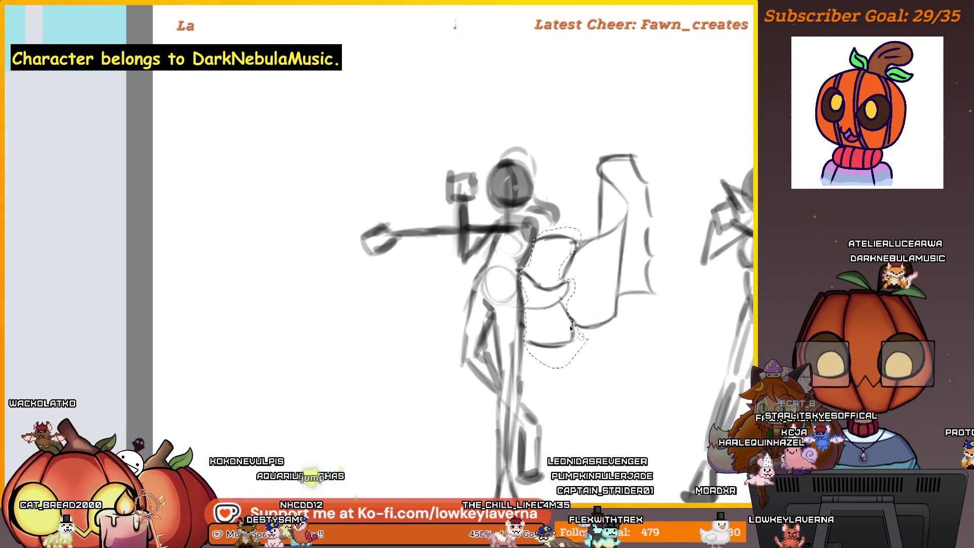
{"action": "key", "text": "ctrl+t"}
{"action": "mouse_move", "coordinate": [593, 369]}
{"action": "left_mouse_down"}
{"action": "mouse_move", "coordinate": [601, 379]}
{"action": "mouse_move", "coordinate": [588, 360]}
{"action": "left_mouse_up"}
{"action": "key", "text": "Return"}
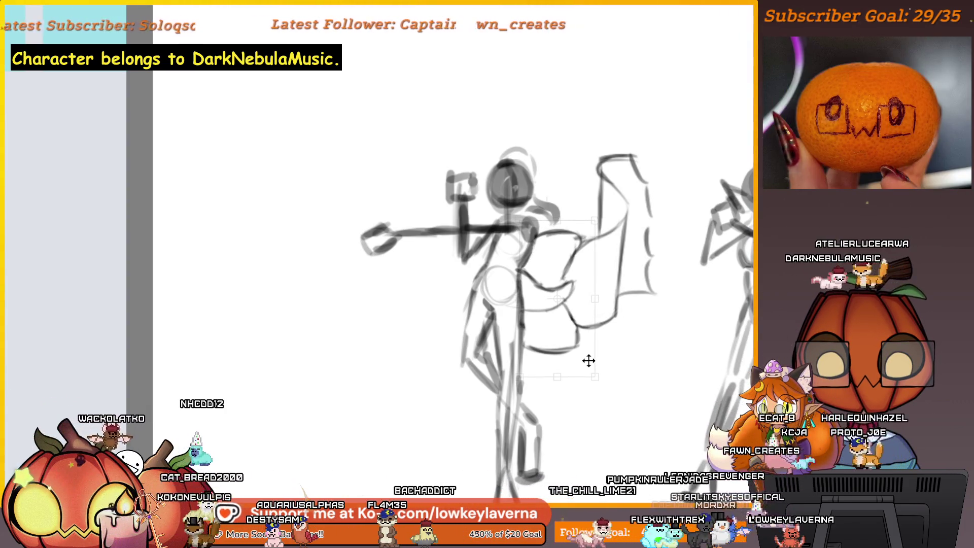
{"action": "key", "text": "ctrl+d"}
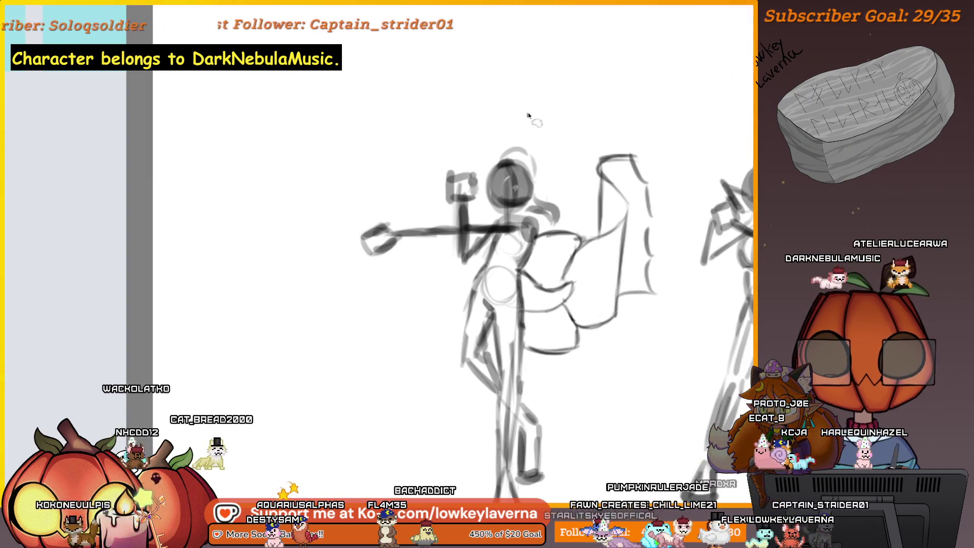
Flip the canvas view horizontally and recentre on the three figures' heads.
{"action": "scroll", "coordinate": [597, 330], "scroll_direction": "down", "scroll_amount": 2}
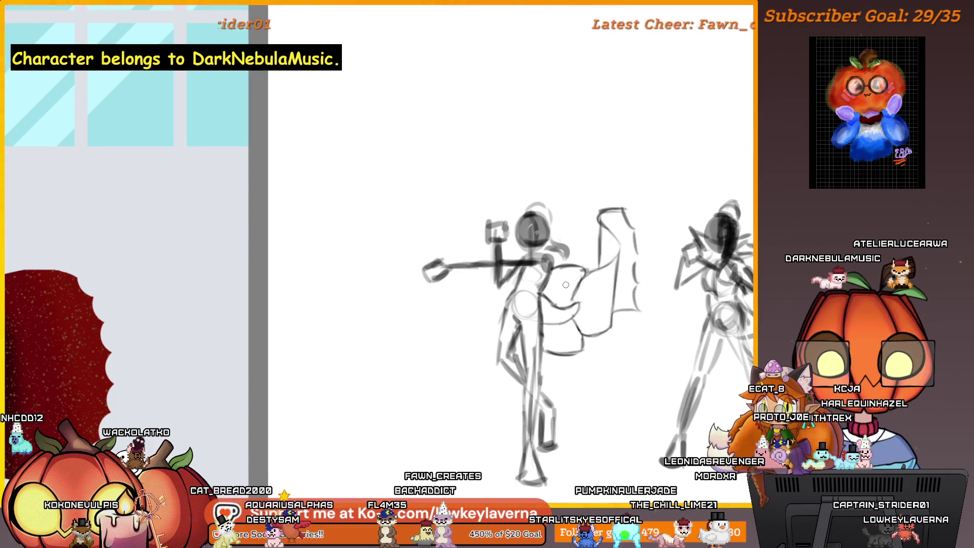
{"action": "key", "text": "m"}
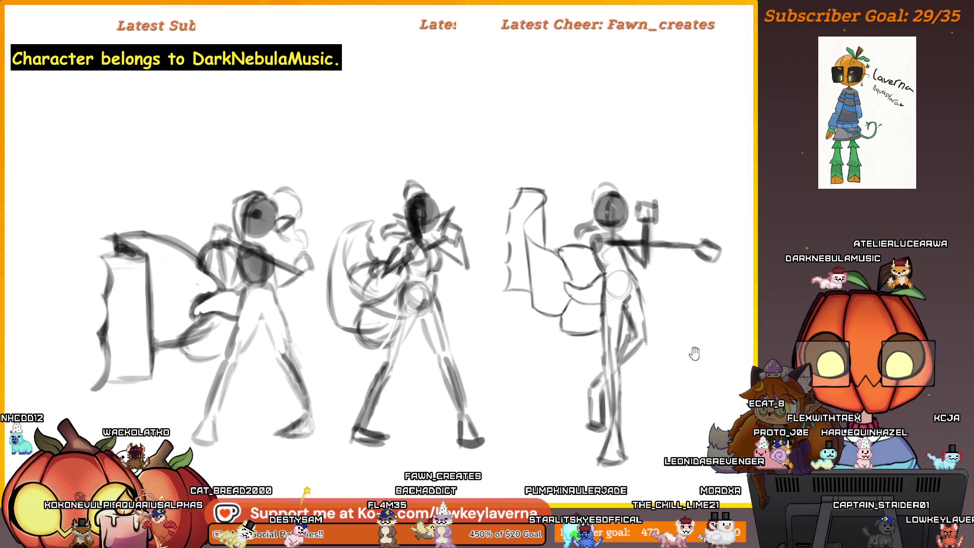
{"action": "left_click_drag", "start_coordinate": [645, 358], "coordinate": [646, 348]}
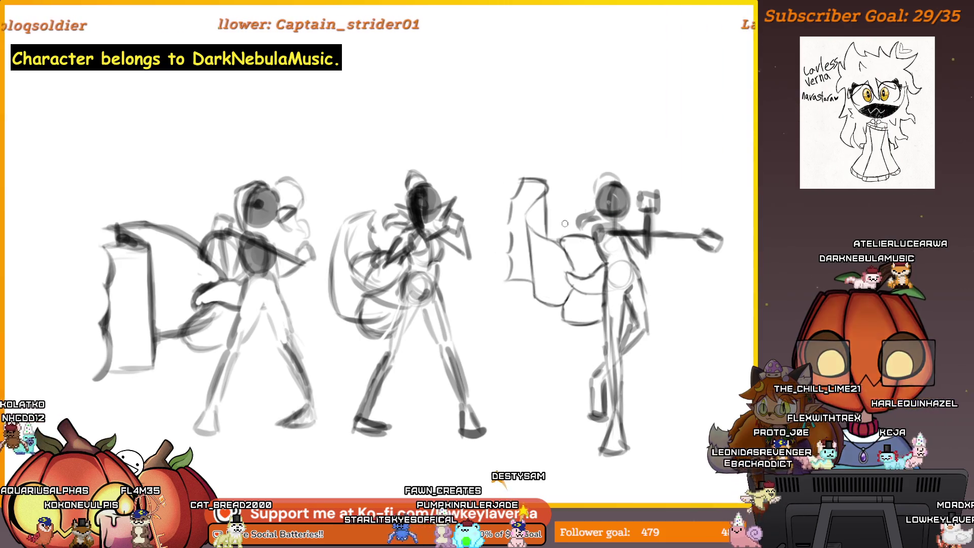
{"action": "scroll", "coordinate": [565, 223], "scroll_direction": "up", "scroll_amount": 3}
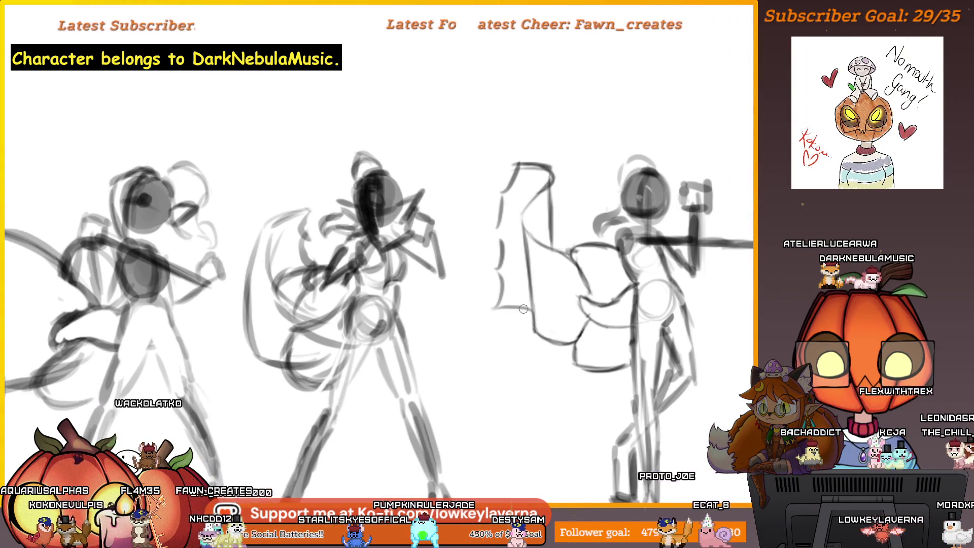
{"action": "left_click_drag", "start_coordinate": [533, 169], "coordinate": [539, 198]}
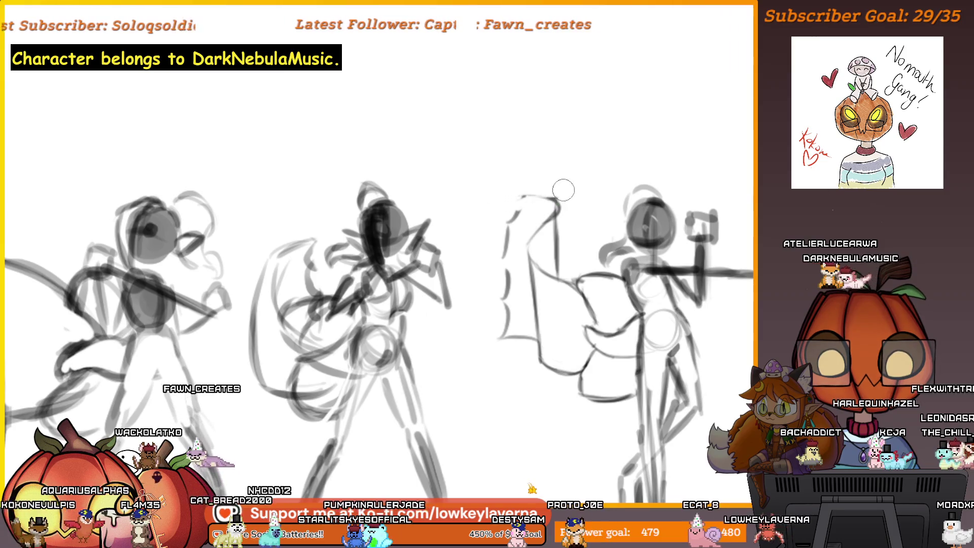
{"action": "scroll", "coordinate": [543, 172], "scroll_direction": "up", "scroll_amount": 5}
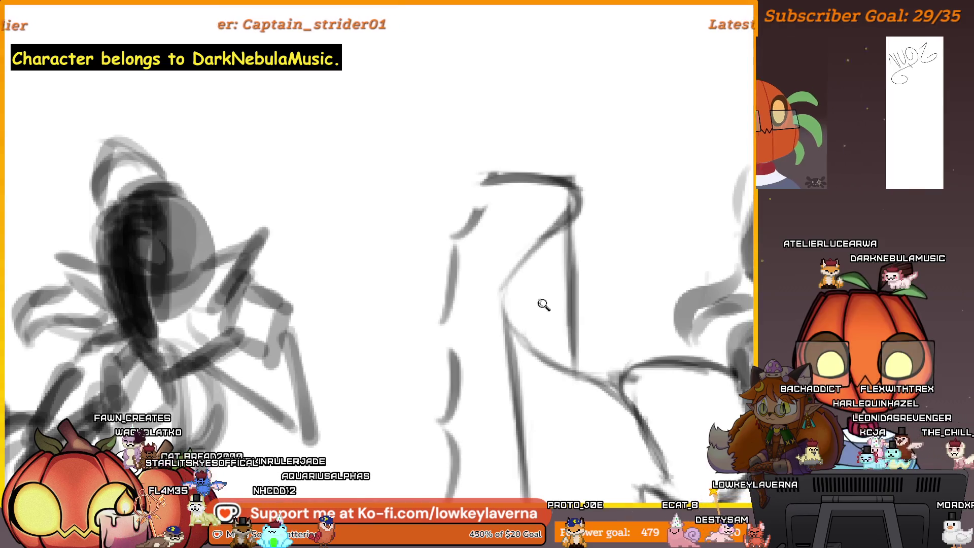
{"action": "scroll", "coordinate": [555, 402], "scroll_direction": "down", "scroll_amount": 5}
{"action": "left_click_drag", "start_coordinate": [568, 449], "coordinate": [519, 416]}
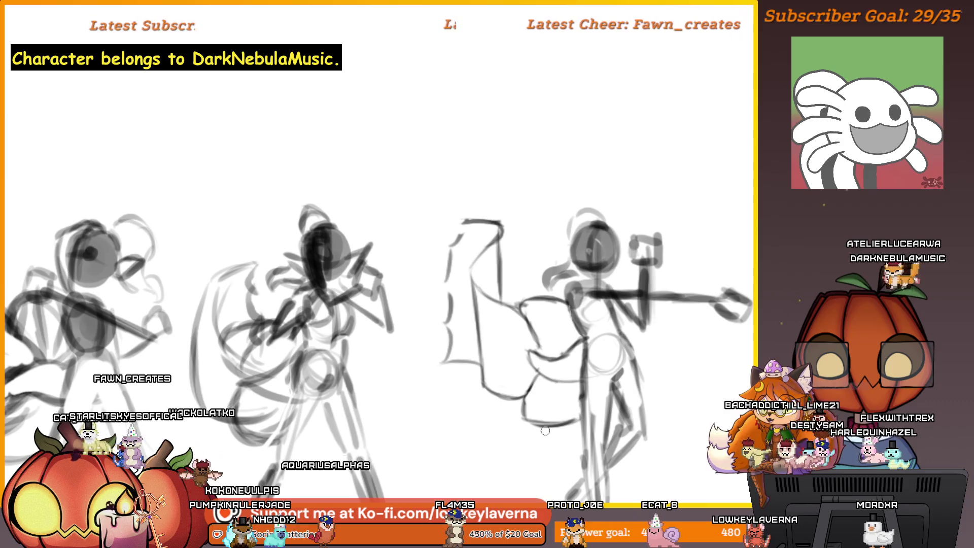
Remove stray strokes at the third figure's head and sketch its cape top and side strokes.
{"action": "scroll", "coordinate": [638, 391], "scroll_direction": "down", "scroll_amount": 2}
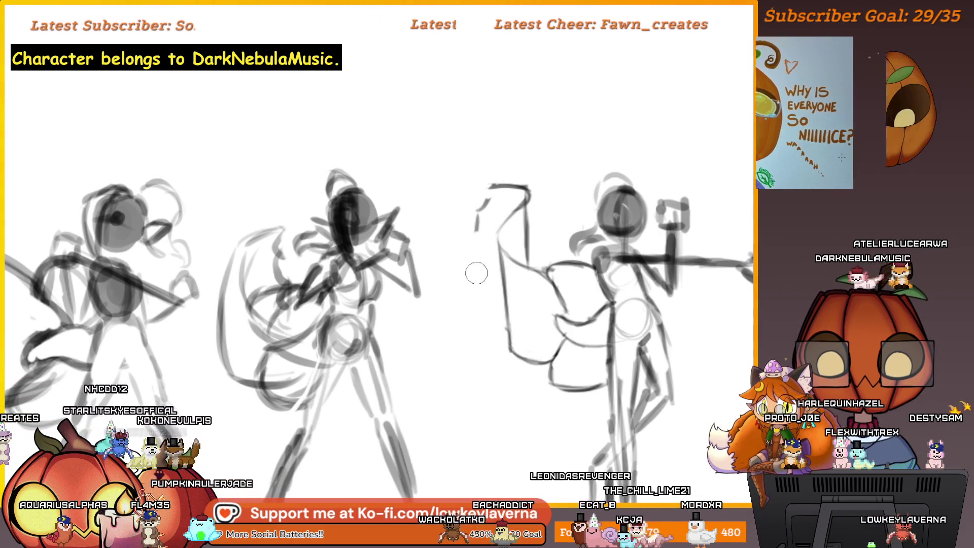
{"action": "key", "text": "ctrl+z"}
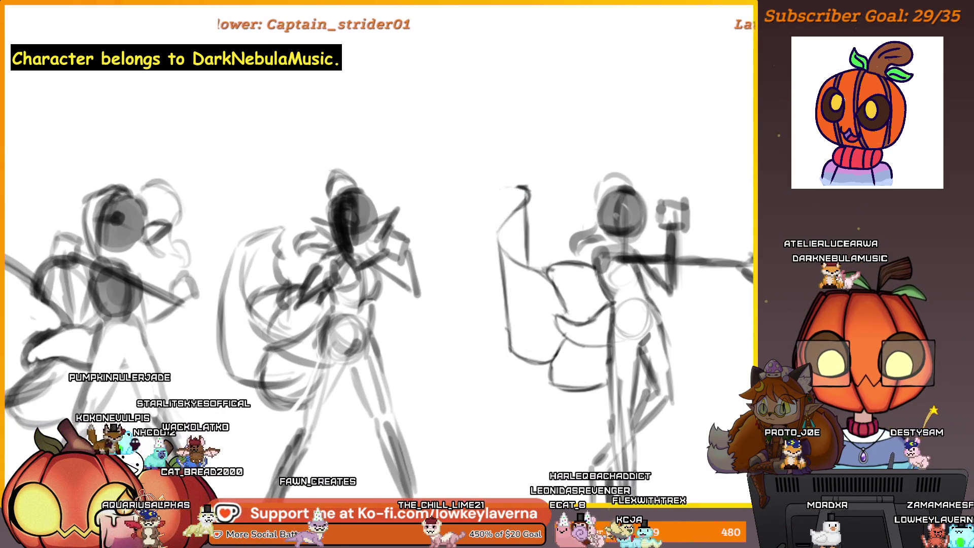
{"action": "left_click_drag", "start_coordinate": [469, 200], "coordinate": [512, 185]}
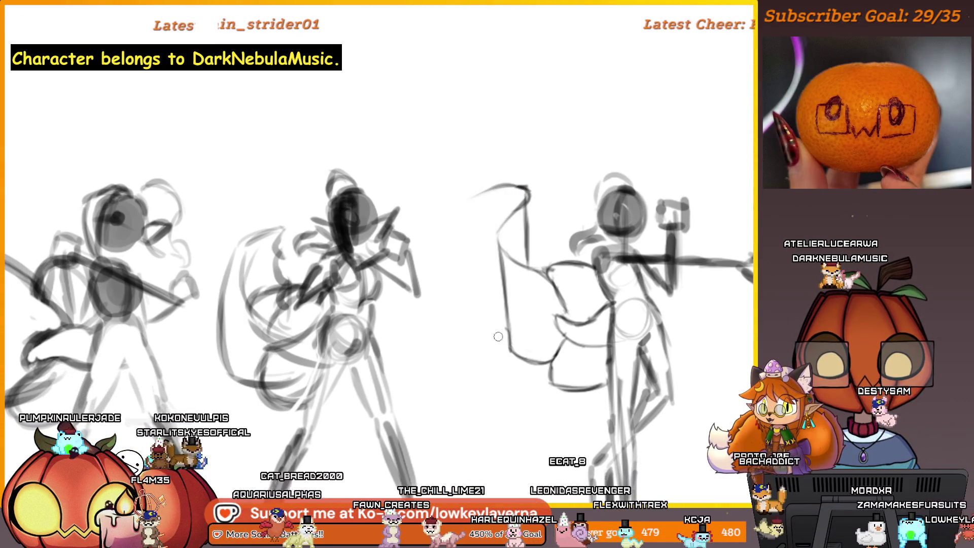
{"action": "left_click_drag", "start_coordinate": [475, 308], "coordinate": [502, 338]}
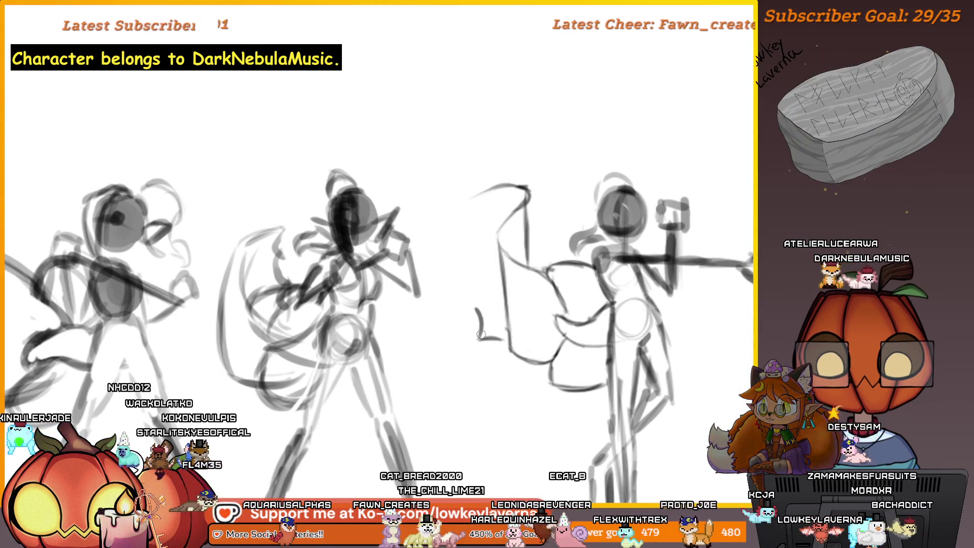
{"action": "left_click_drag", "start_coordinate": [473, 285], "coordinate": [478, 324]}
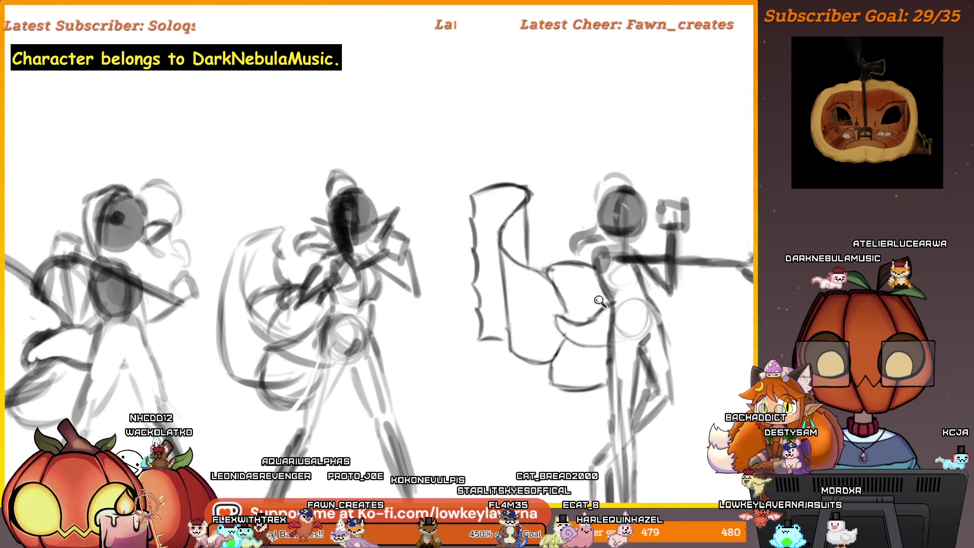
{"action": "scroll", "coordinate": [600, 301], "scroll_direction": "down", "scroll_amount": 5}
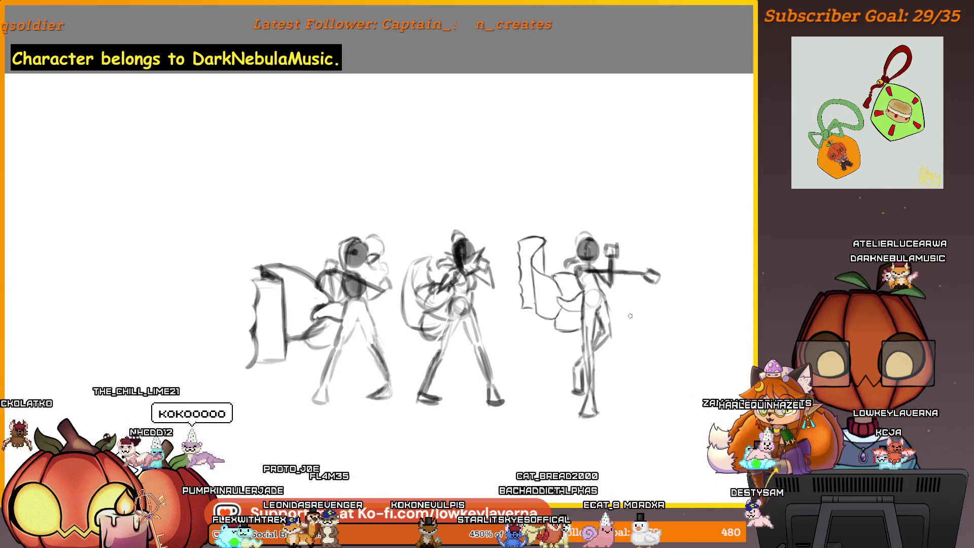
{"action": "scroll", "coordinate": [580, 261], "scroll_direction": "up", "scroll_amount": 2}
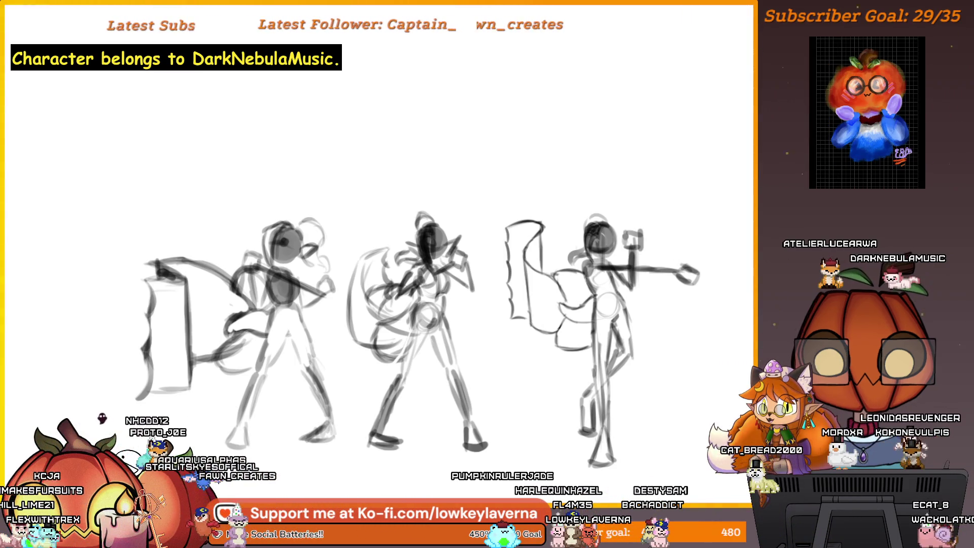
{"action": "scroll", "coordinate": [675, 309], "scroll_direction": "down", "scroll_amount": 3}
Lasso the right-hand caped figure and squash it slightly shorter, returning it to its spot.
{"action": "scroll", "coordinate": [593, 364], "scroll_direction": "up", "scroll_amount": 3}
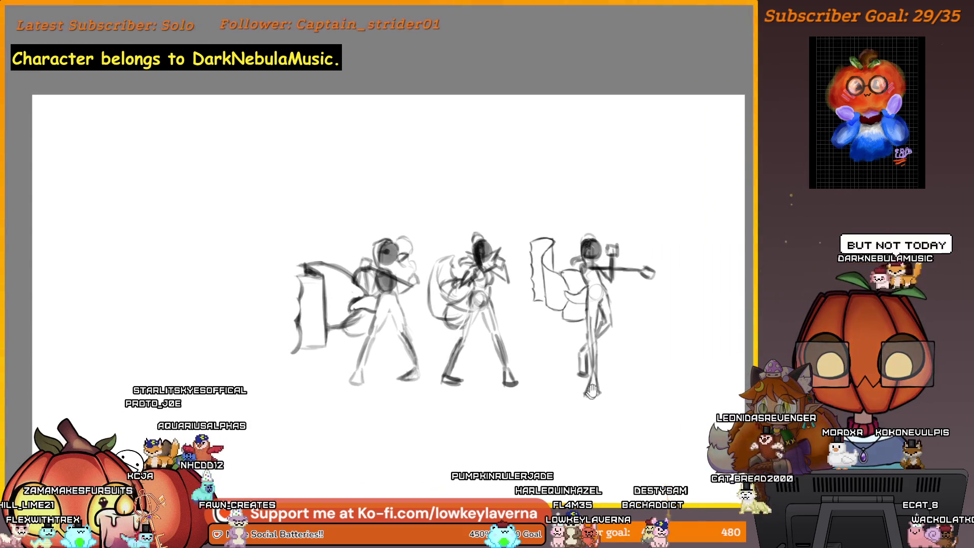
{"action": "scroll", "coordinate": [593, 364], "scroll_direction": "up", "scroll_amount": 1}
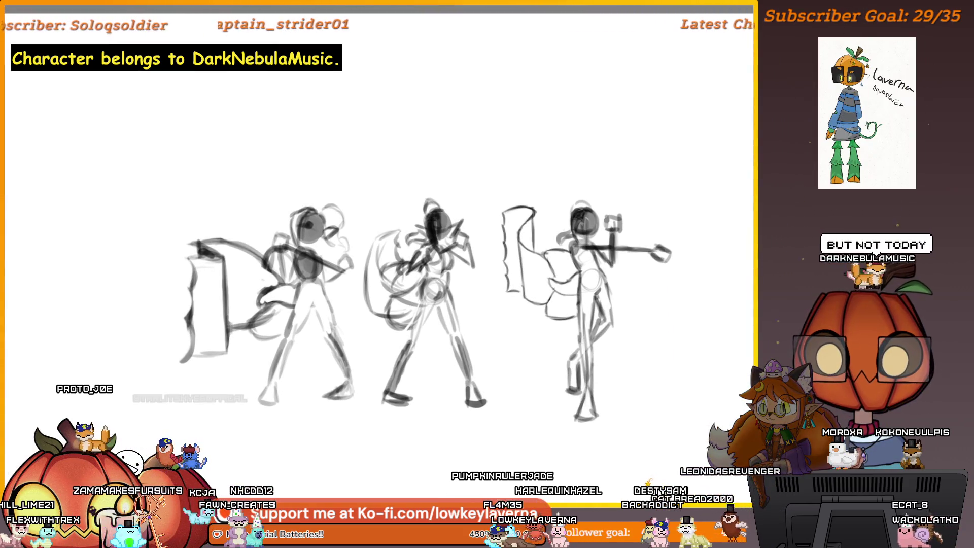
{"action": "left_click_drag", "start_coordinate": [522, 151], "coordinate": [516, 159]}
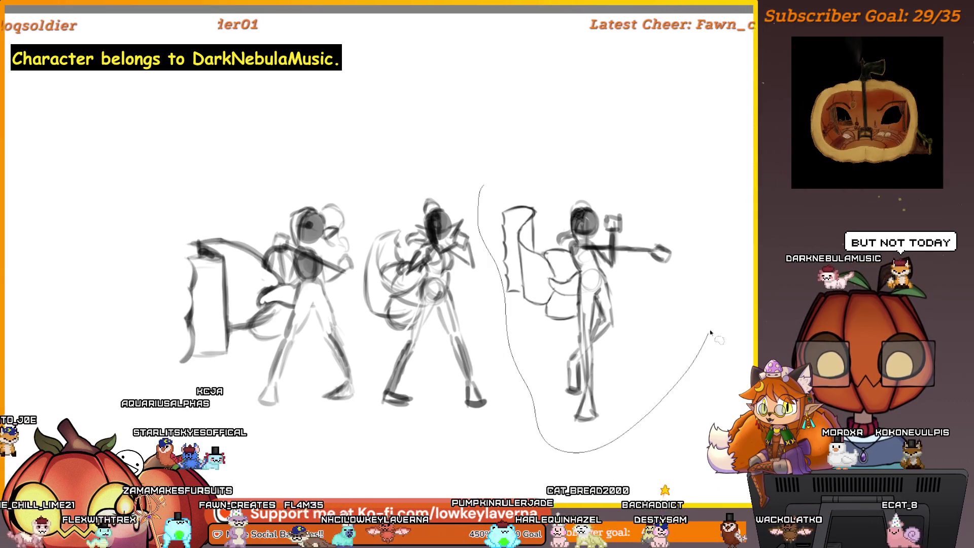
{"action": "key", "text": "ctrl+t"}
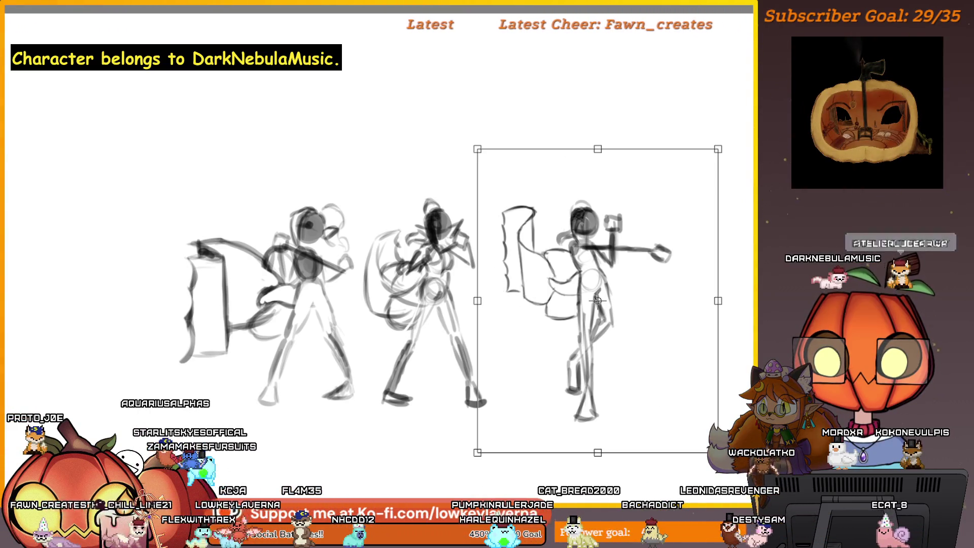
{"action": "mouse_move", "coordinate": [639, 331]}
{"action": "left_mouse_down"}
{"action": "mouse_move", "coordinate": [501, 320]}
{"action": "mouse_move", "coordinate": [483, 294]}
{"action": "left_mouse_up"}
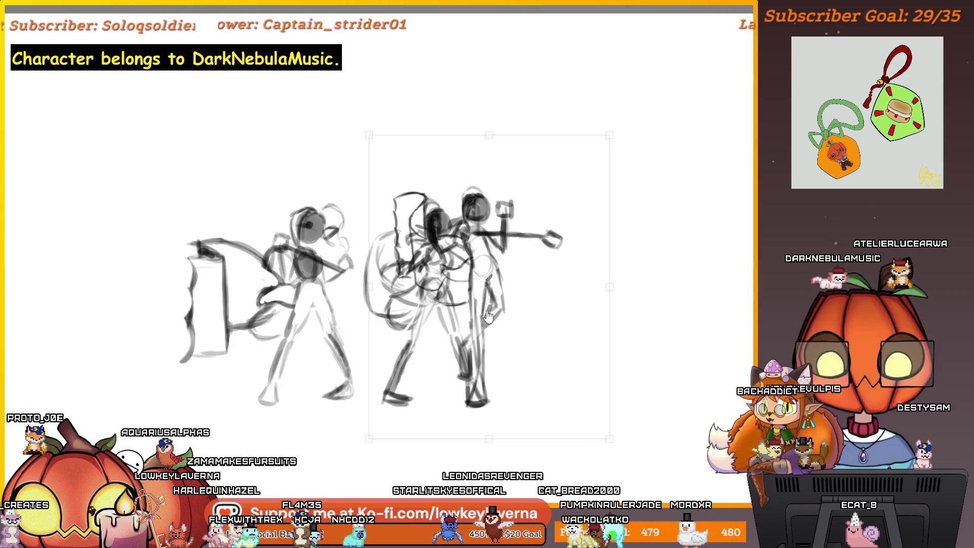
{"action": "left_click_drag", "start_coordinate": [488, 139], "coordinate": [488, 150]}
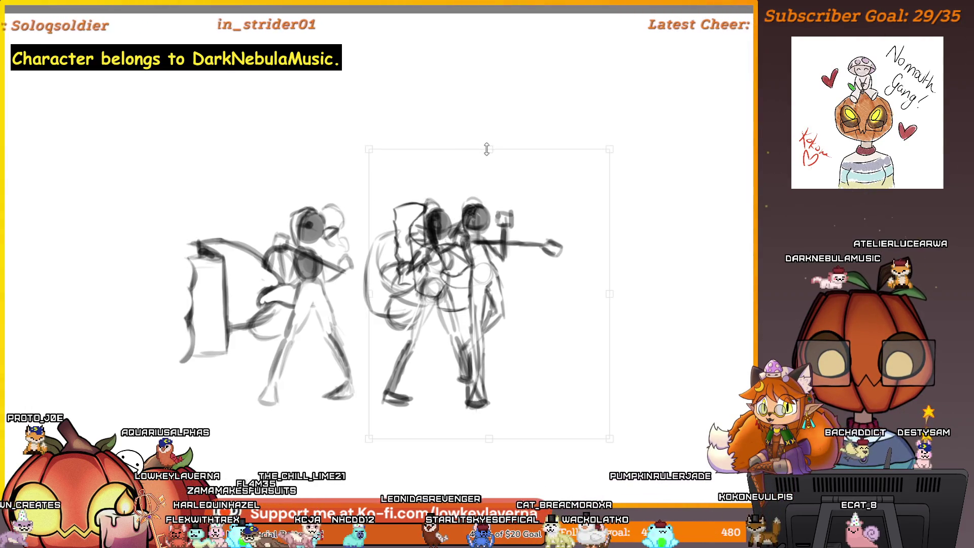
{"action": "mouse_move", "coordinate": [483, 323]}
{"action": "left_mouse_down"}
{"action": "mouse_move", "coordinate": [587, 343]}
{"action": "mouse_move", "coordinate": [571, 350]}
{"action": "left_mouse_up"}
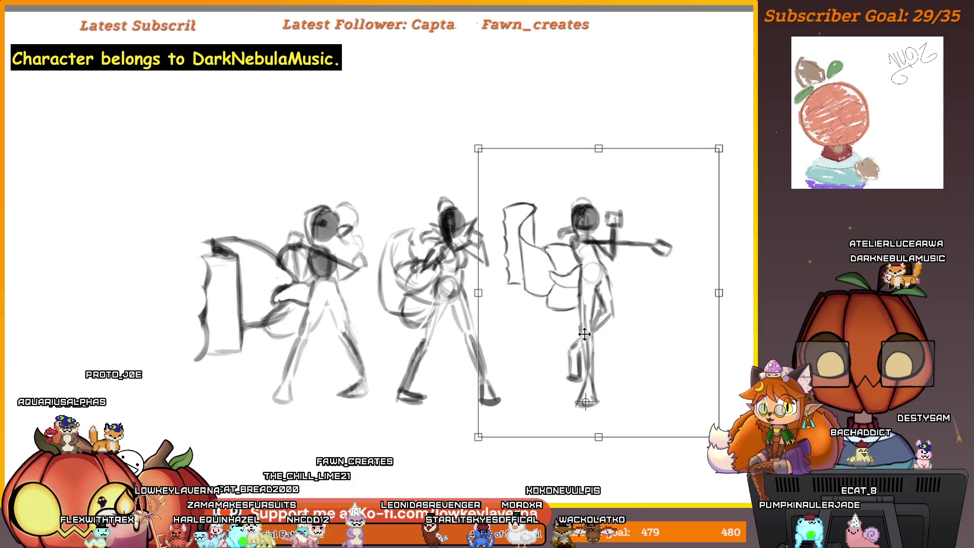
{"action": "key", "text": "Return"}
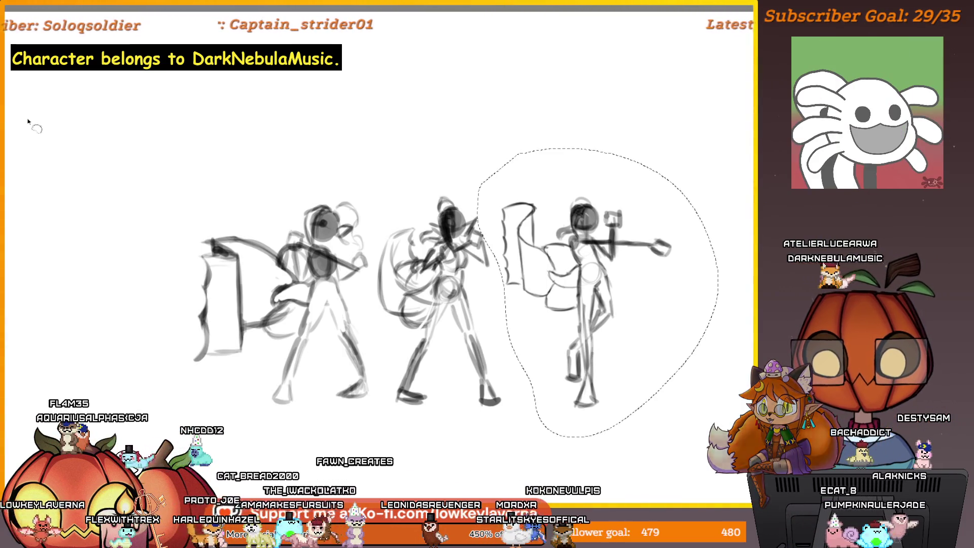
{"action": "key", "text": "ctrl+d"}
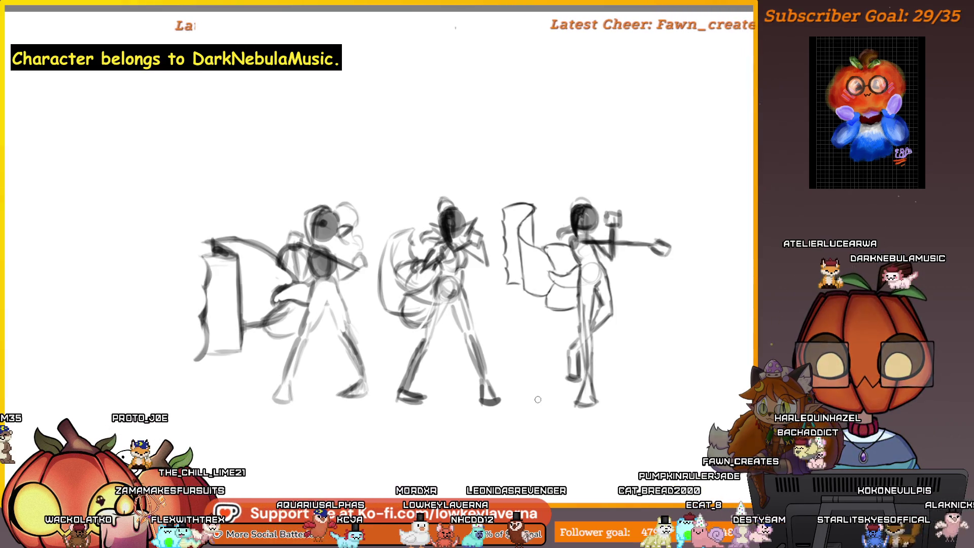
{"action": "left_click_drag", "start_coordinate": [622, 424], "coordinate": [545, 425]}
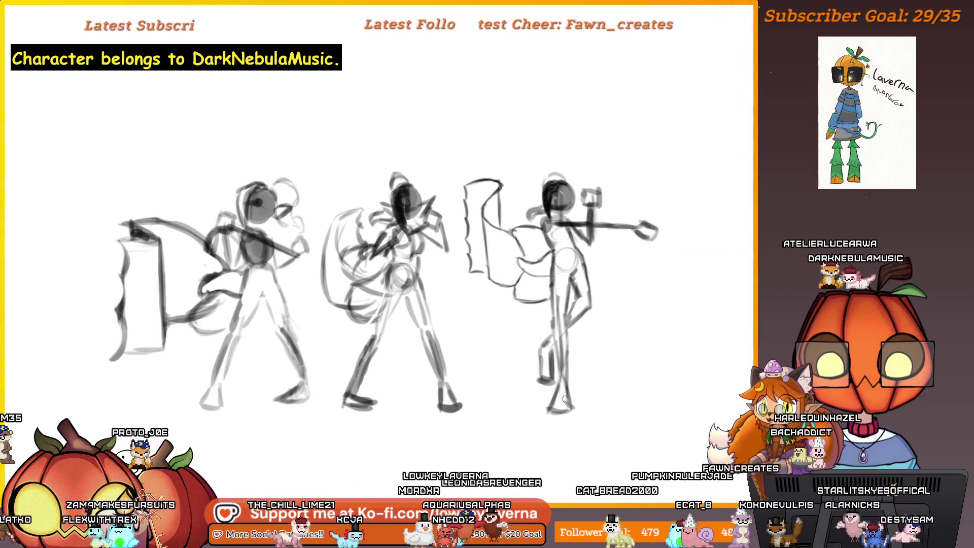
Flip the sketch horizontally and move the three-figure group toward the right.
{"action": "key", "text": "m"}
{"action": "key", "text": "m"}
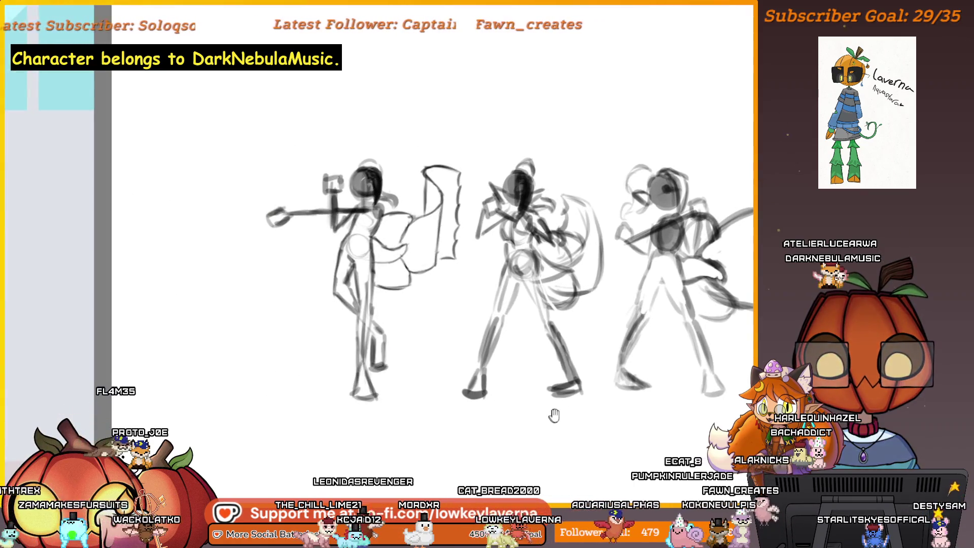
{"action": "left_click", "coordinate": [534, 368], "text": "alt"}
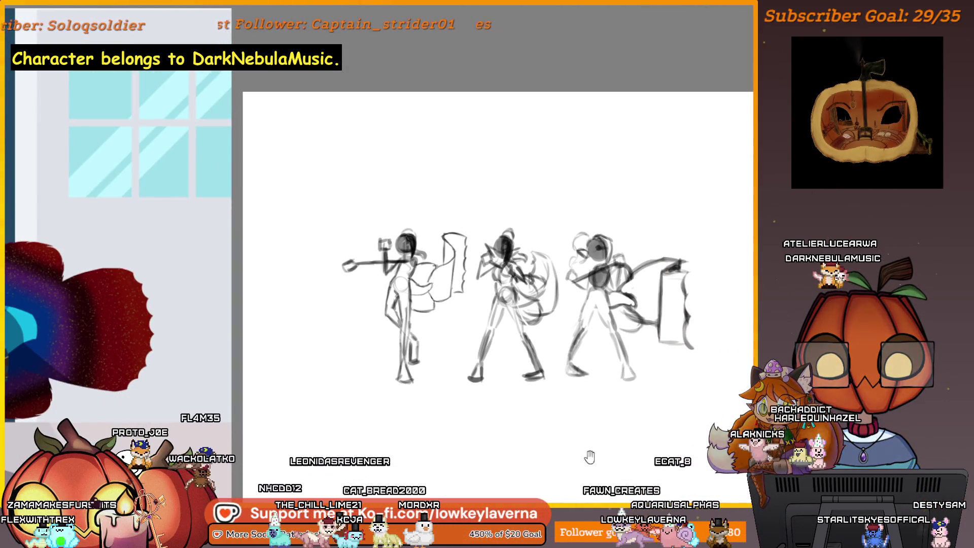
{"action": "left_click_drag", "start_coordinate": [512, 409], "coordinate": [497, 410]}
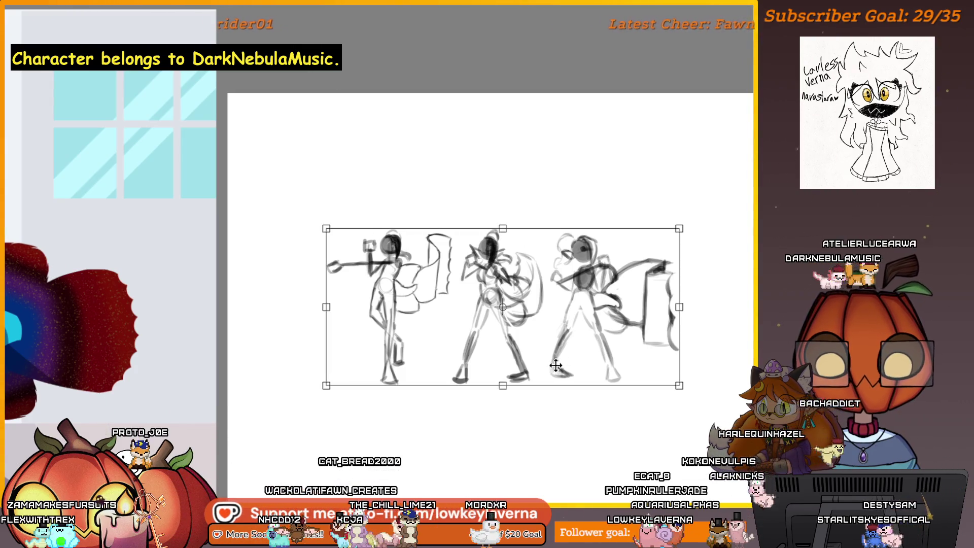
{"action": "left_click_drag", "start_coordinate": [556, 365], "coordinate": [702, 353]}
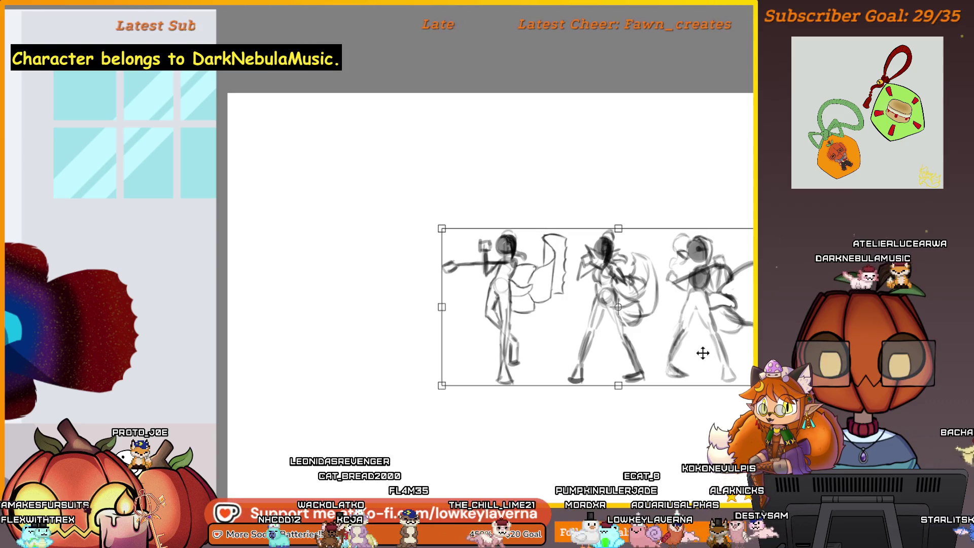
{"action": "key", "text": "Return"}
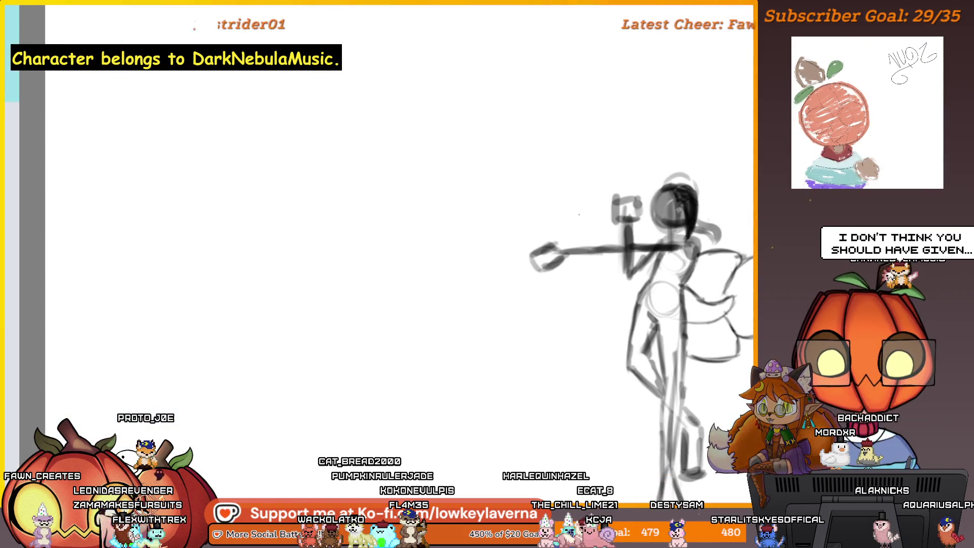
{"action": "left_click_drag", "start_coordinate": [599, 215], "coordinate": [480, 215]}
{"action": "key", "text": "ctrl+z"}
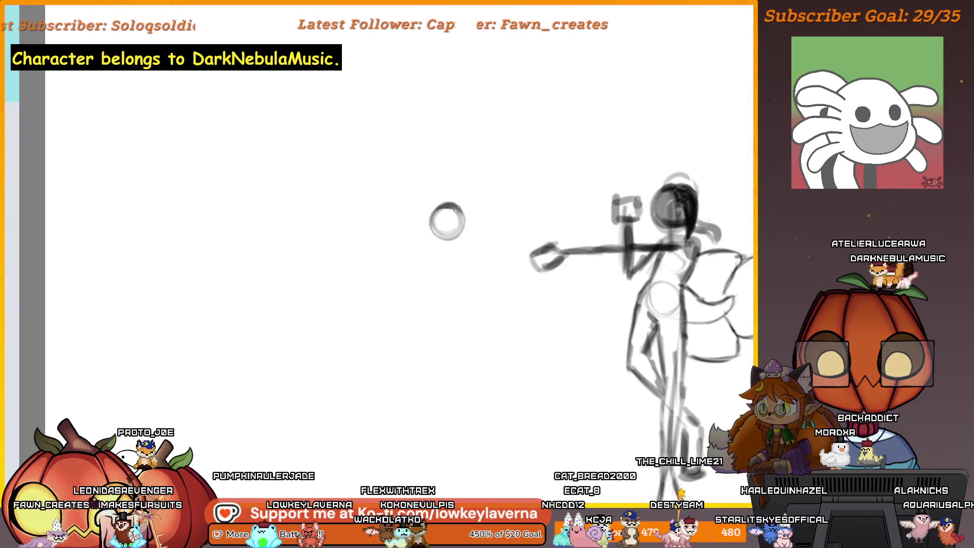
Dab a small grey round mark left of the front figure's outstretched arm.
{"action": "left_click", "coordinate": [446, 221]}
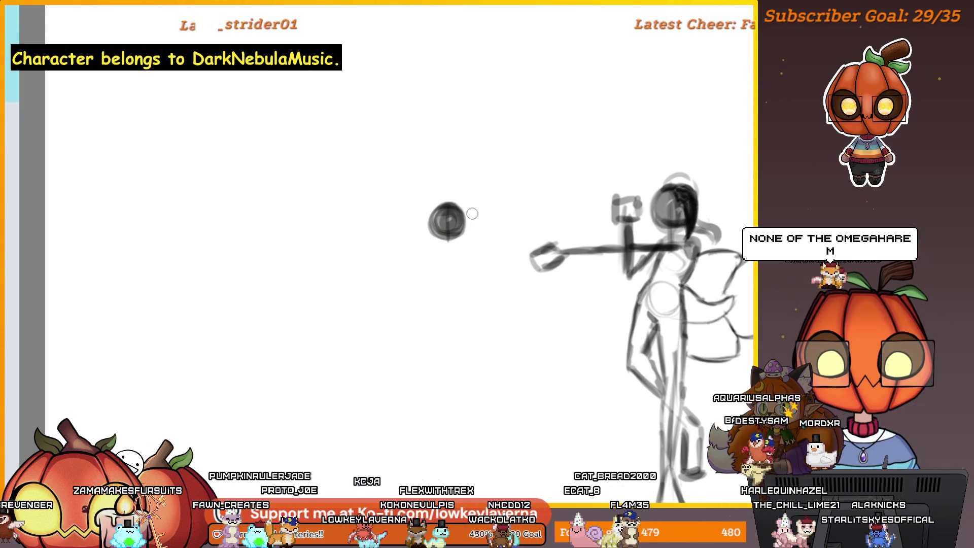
{"action": "left_click_drag", "start_coordinate": [487, 300], "coordinate": [529, 327]}
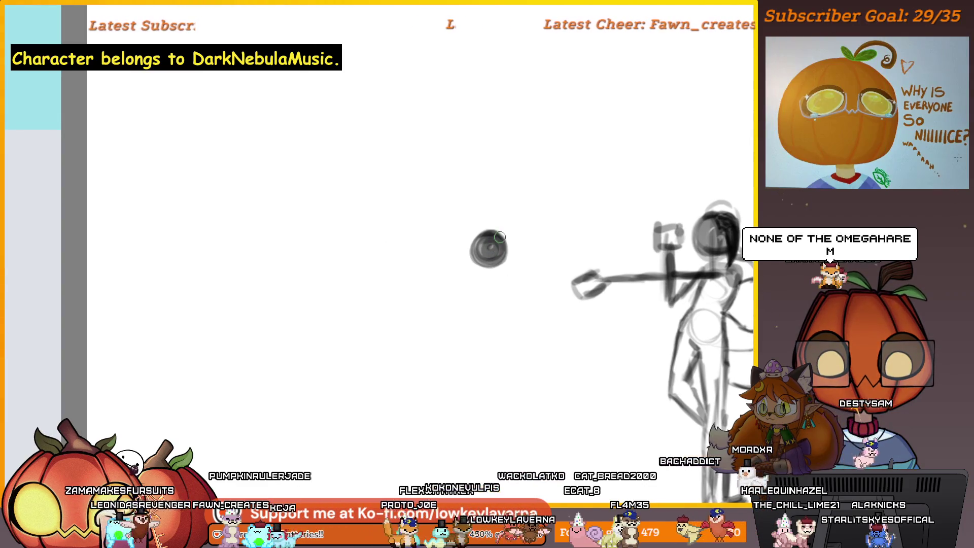
{"action": "scroll", "coordinate": [529, 328], "scroll_direction": "down", "scroll_amount": 1}
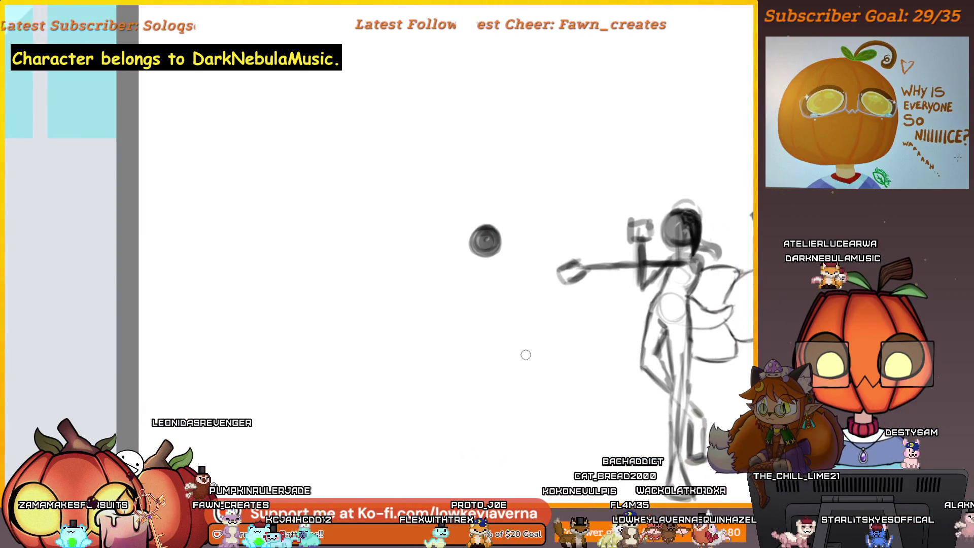
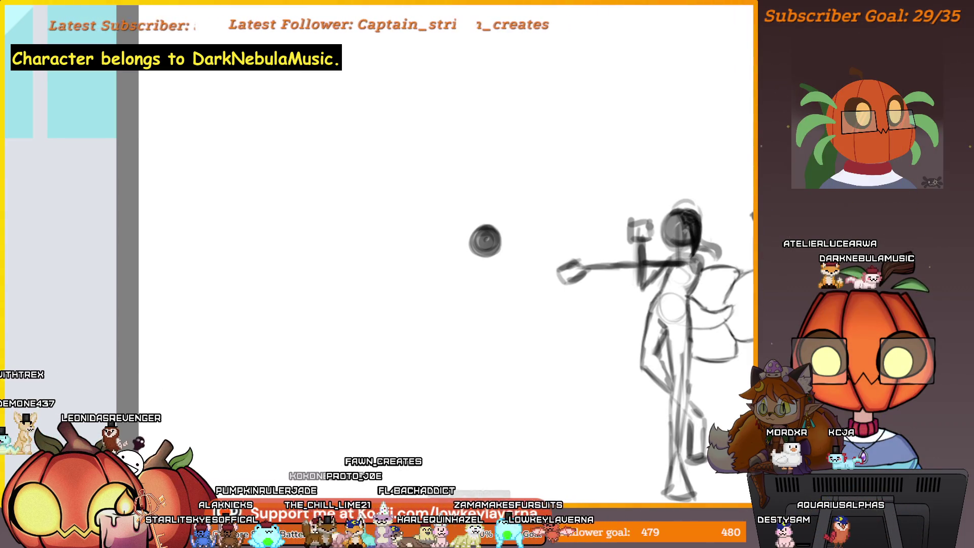
Sketch the new figure's head and torso circles beside the outstretched-arm pose.
{"action": "mouse_move", "coordinate": [509, 268]}
{"action": "left_mouse_down"}
{"action": "mouse_move", "coordinate": [559, 254]}
{"action": "mouse_move", "coordinate": [560, 228]}
{"action": "left_mouse_up"}
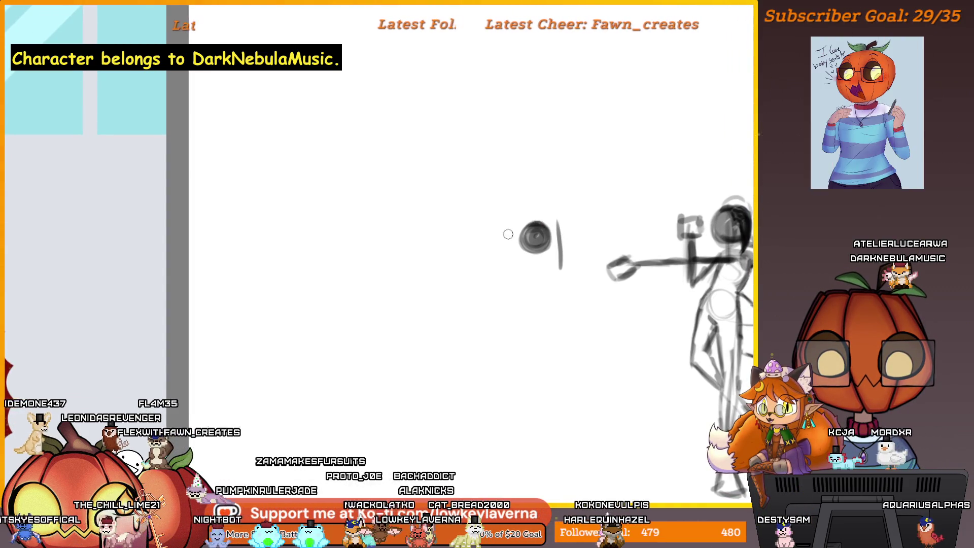
{"action": "left_click_drag", "start_coordinate": [494, 250], "coordinate": [520, 232]}
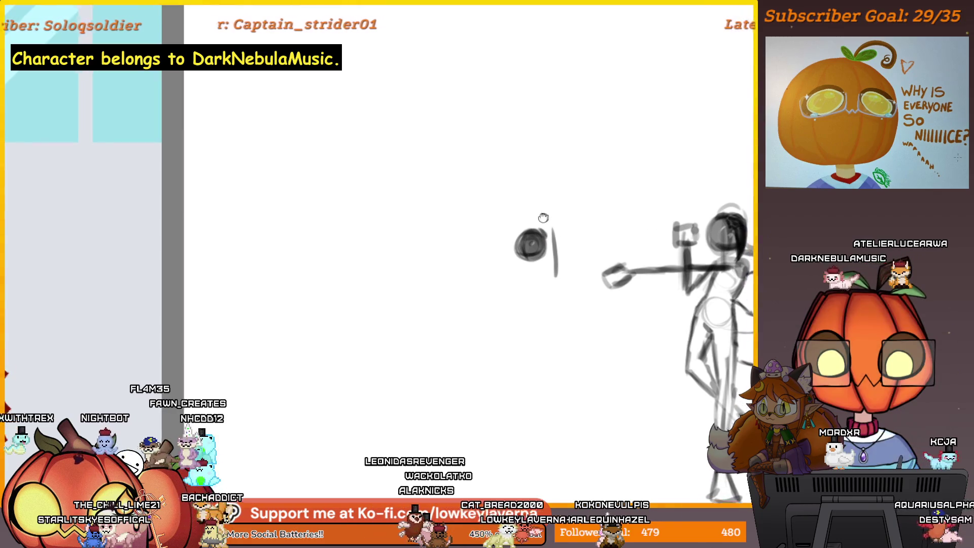
{"action": "left_click_drag", "start_coordinate": [545, 216], "coordinate": [562, 197]}
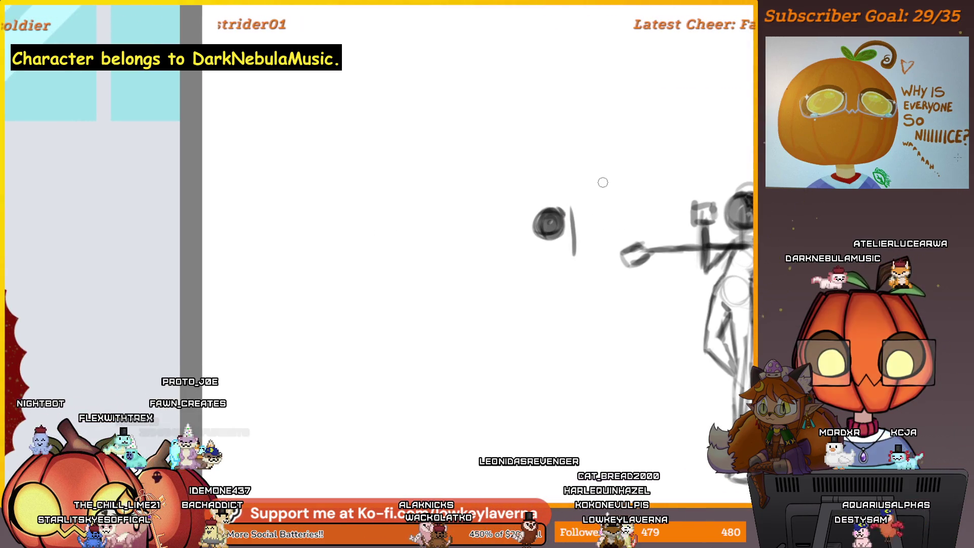
{"action": "scroll", "coordinate": [554, 264], "scroll_direction": "down", "scroll_amount": 1}
{"action": "scroll", "coordinate": [571, 245], "scroll_direction": "down", "scroll_amount": 1}
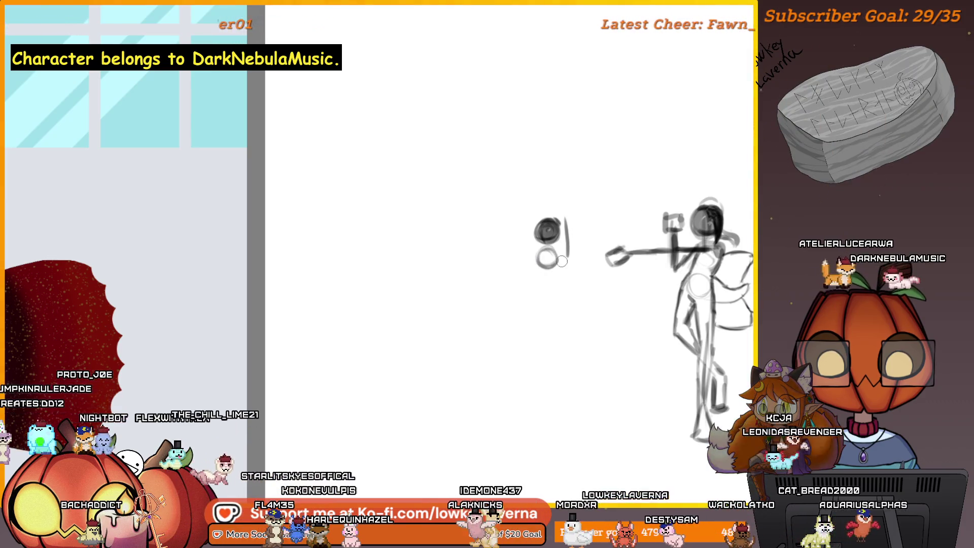
{"action": "left_click_drag", "start_coordinate": [544, 250], "coordinate": [551, 271]}
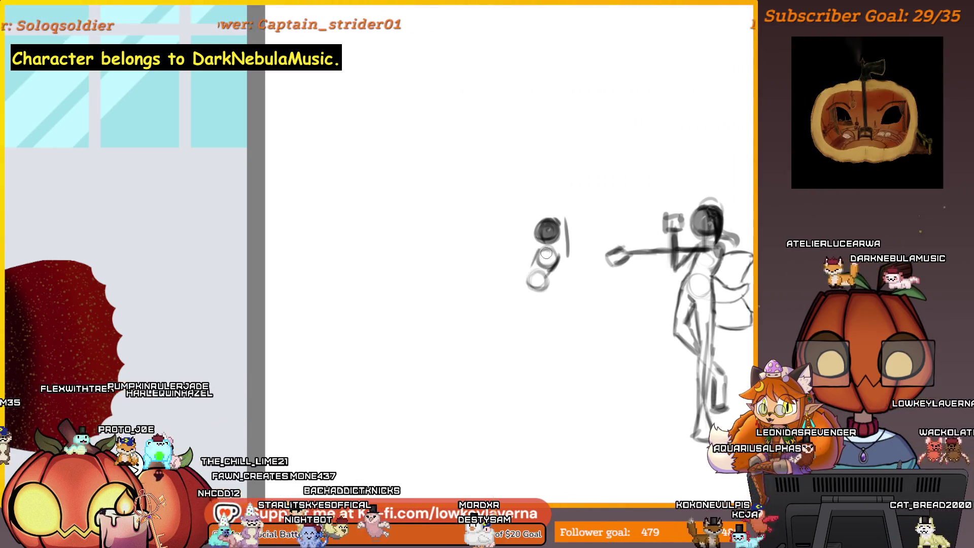
{"action": "left_click_drag", "start_coordinate": [572, 210], "coordinate": [569, 218]}
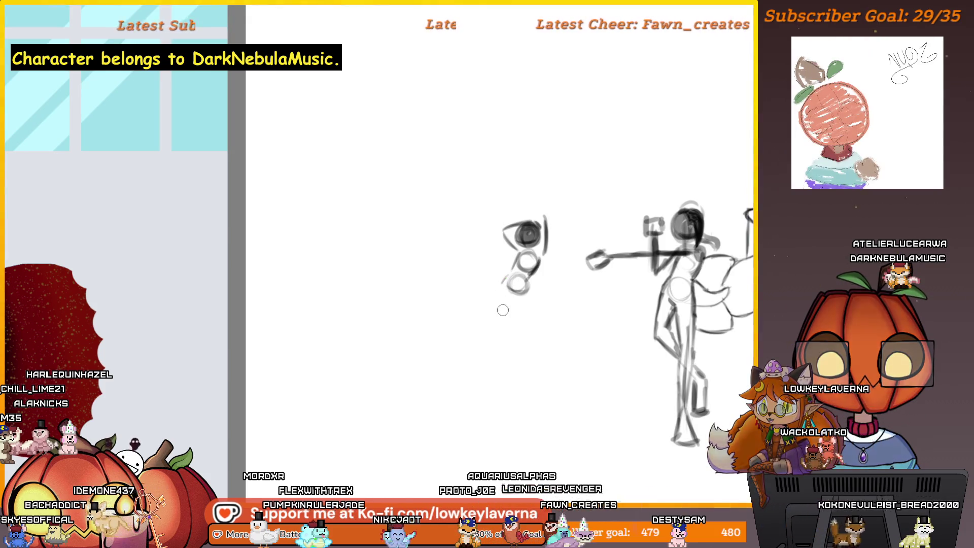
Draw the spine after undoing a misplaced stroke, add a foot, and mirror the canvas.
{"action": "left_click_drag", "start_coordinate": [499, 277], "coordinate": [496, 322]}
{"action": "key", "text": "ctrl+z"}
{"action": "left_click_drag", "start_coordinate": [517, 289], "coordinate": [520, 312]}
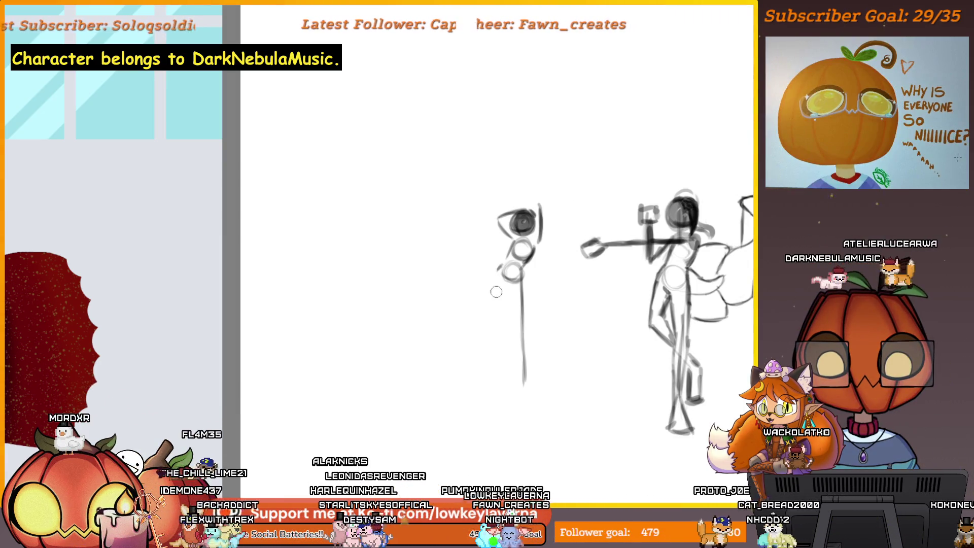
{"action": "left_click_drag", "start_coordinate": [512, 366], "coordinate": [527, 390]}
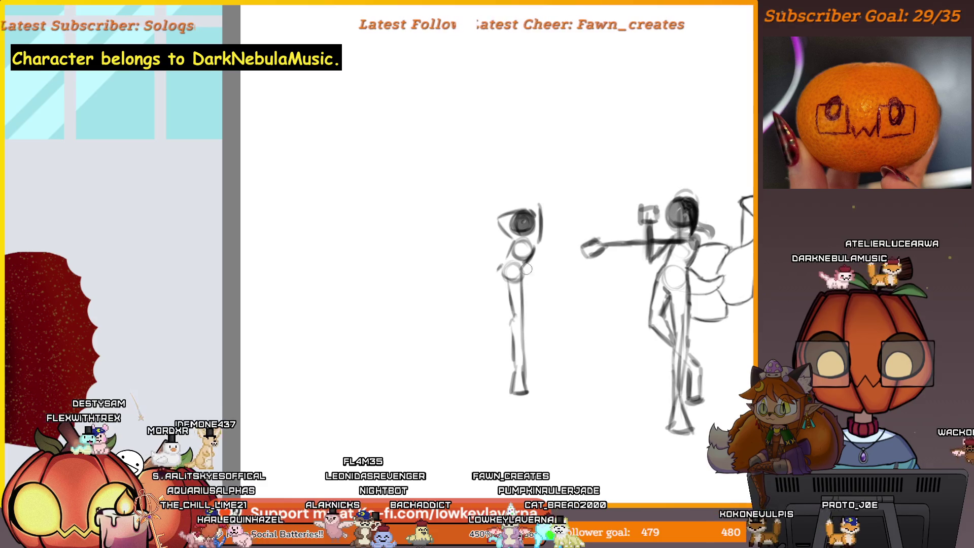
{"action": "key", "text": "m"}
{"action": "left_click_drag", "start_coordinate": [527, 270], "coordinate": [559, 370]}
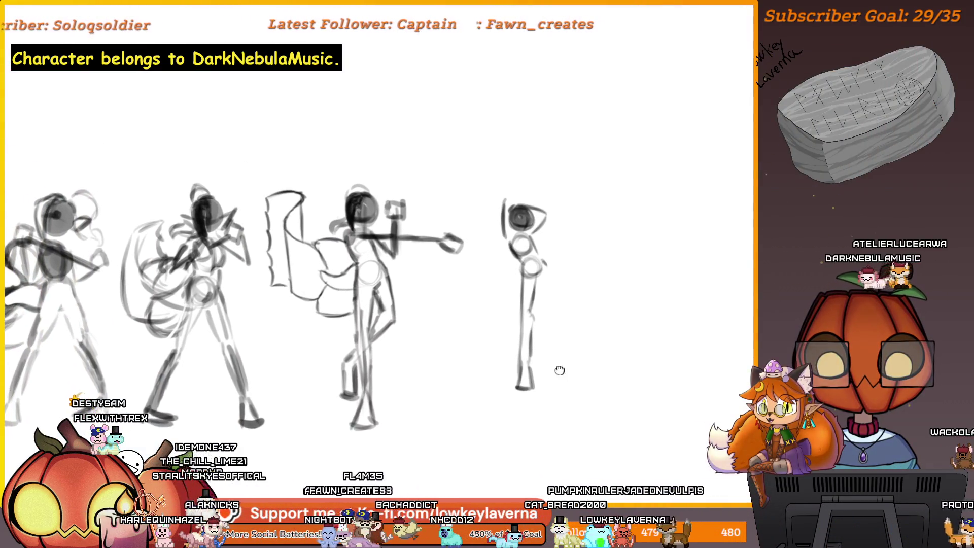
Add a foot stroke at the thin figure's base, panning around the sketches.
{"action": "left_click_drag", "start_coordinate": [550, 282], "coordinate": [577, 289]}
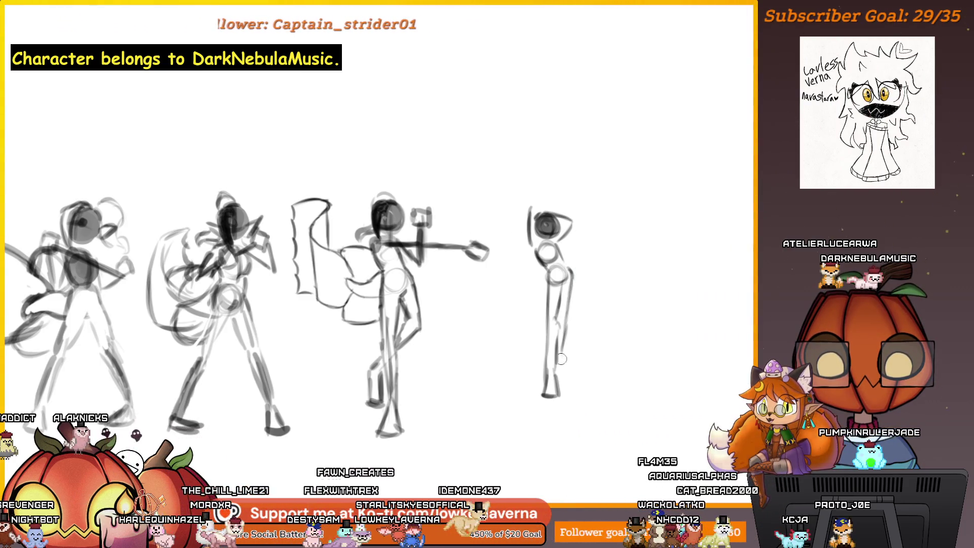
{"action": "left_click_drag", "start_coordinate": [562, 372], "coordinate": [578, 385]}
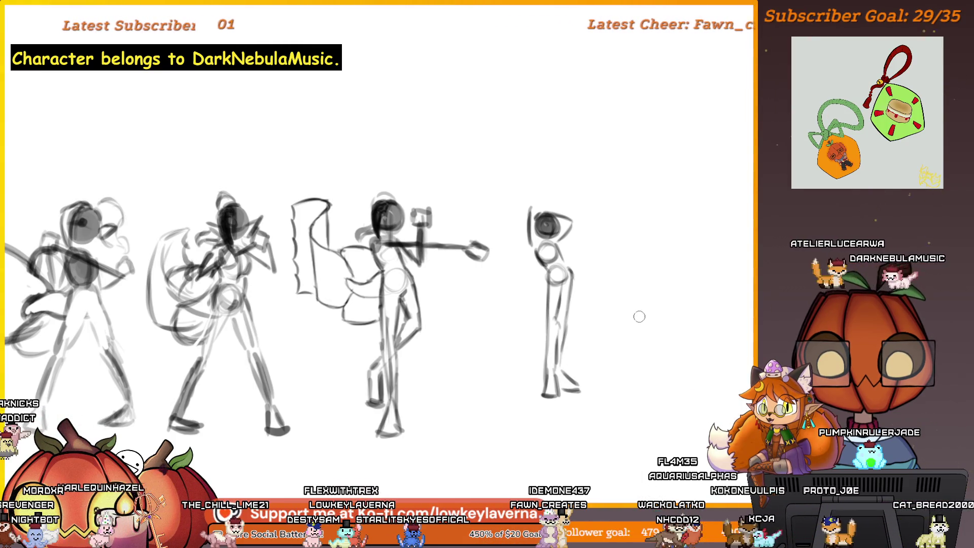
{"action": "left_click_drag", "start_coordinate": [639, 316], "coordinate": [615, 365]}
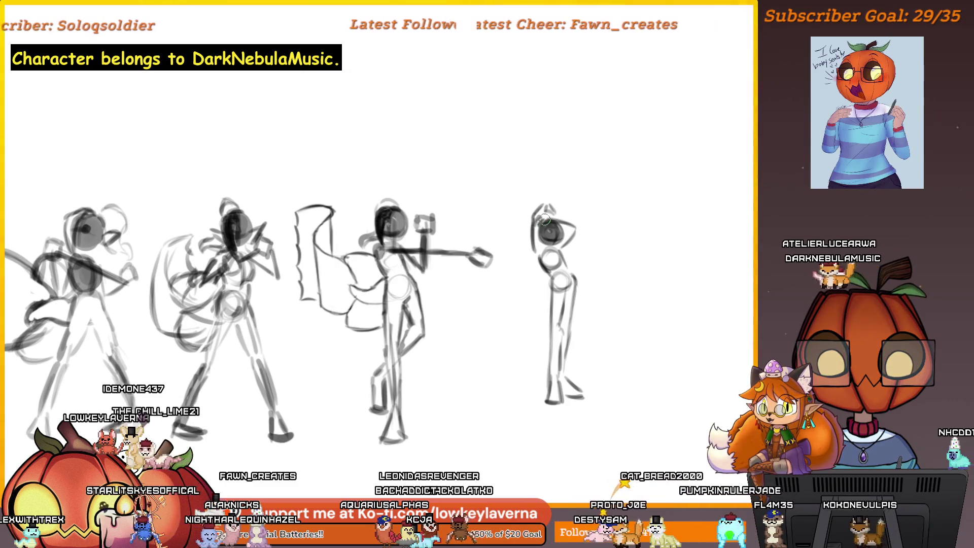
{"action": "left_click_drag", "start_coordinate": [547, 218], "coordinate": [554, 221]}
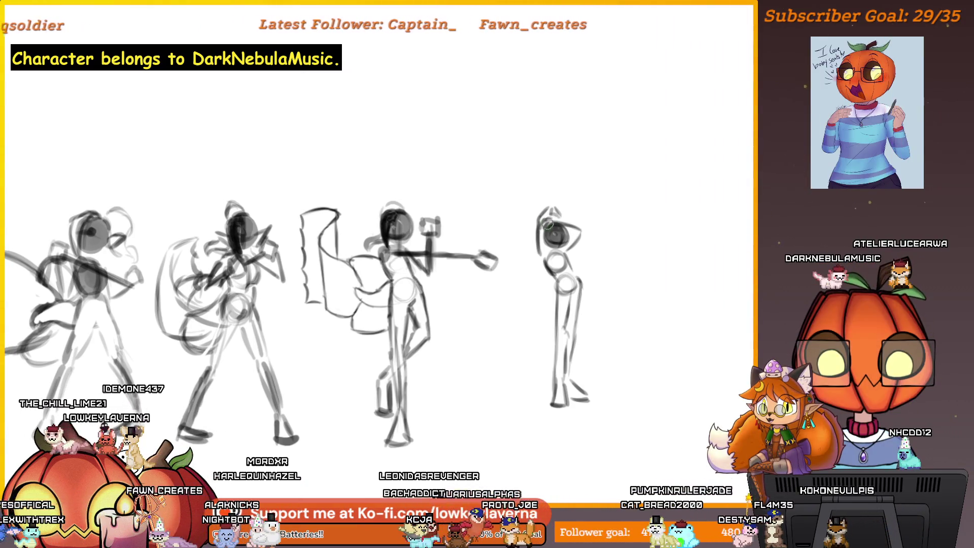
Mirror the canvas back and pan over to the thin figure.
{"action": "key", "text": "m"}
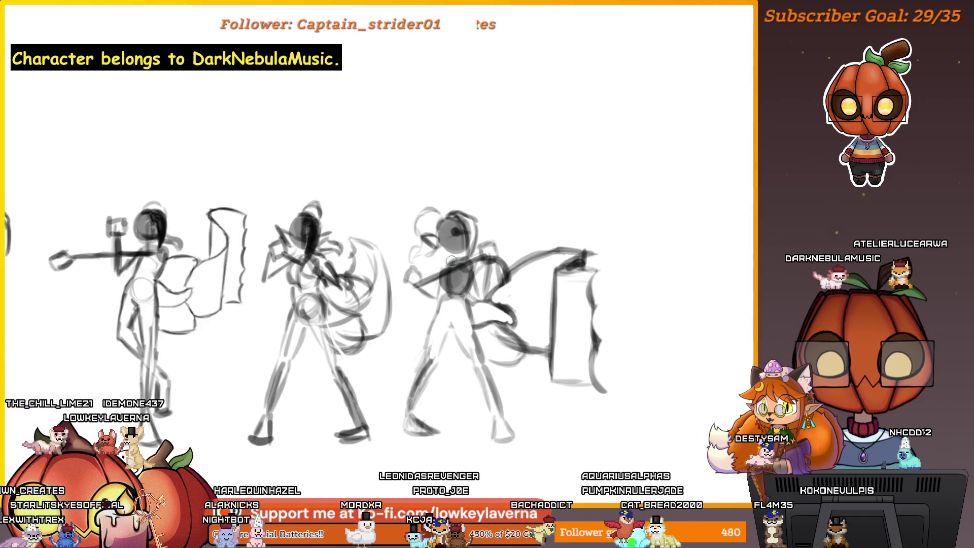
{"action": "left_click_drag", "start_coordinate": [97, 249], "coordinate": [595, 254]}
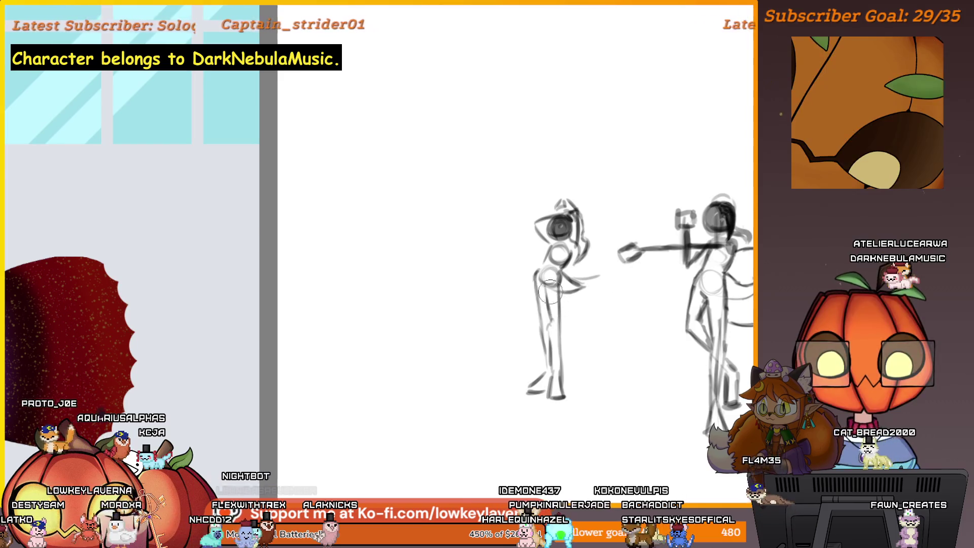
Erase most of the thin figure's legs and redraw them ending in a foot.
{"action": "mouse_move", "coordinate": [550, 385]}
{"action": "left_mouse_down"}
{"action": "mouse_move", "coordinate": [548, 293]}
{"action": "mouse_move", "coordinate": [559, 332]}
{"action": "left_mouse_up"}
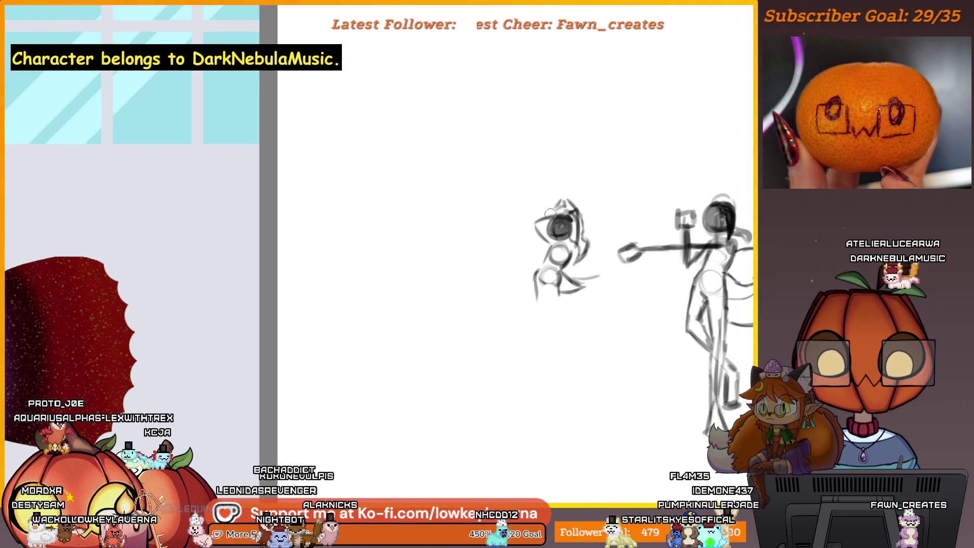
{"action": "scroll", "coordinate": [430, 316], "scroll_direction": "down", "scroll_amount": 2}
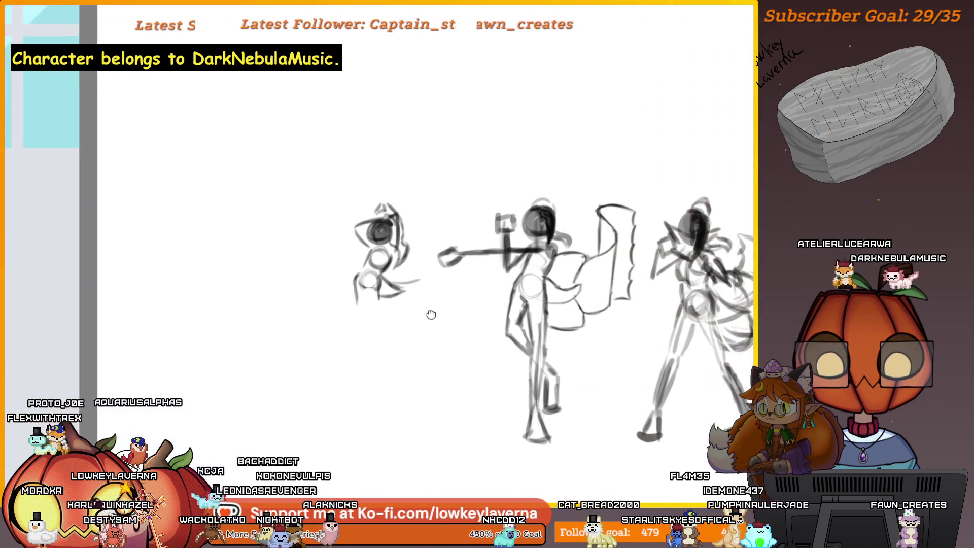
{"action": "scroll", "coordinate": [564, 316], "scroll_direction": "up", "scroll_amount": 2}
{"action": "left_click_drag", "start_coordinate": [565, 316], "coordinate": [570, 316]}
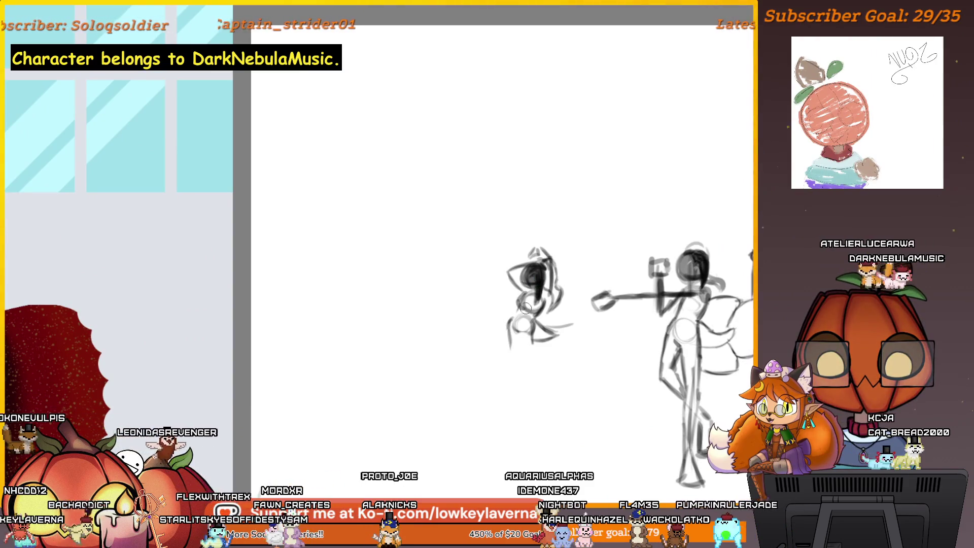
{"action": "left_click_drag", "start_coordinate": [548, 348], "coordinate": [545, 313]}
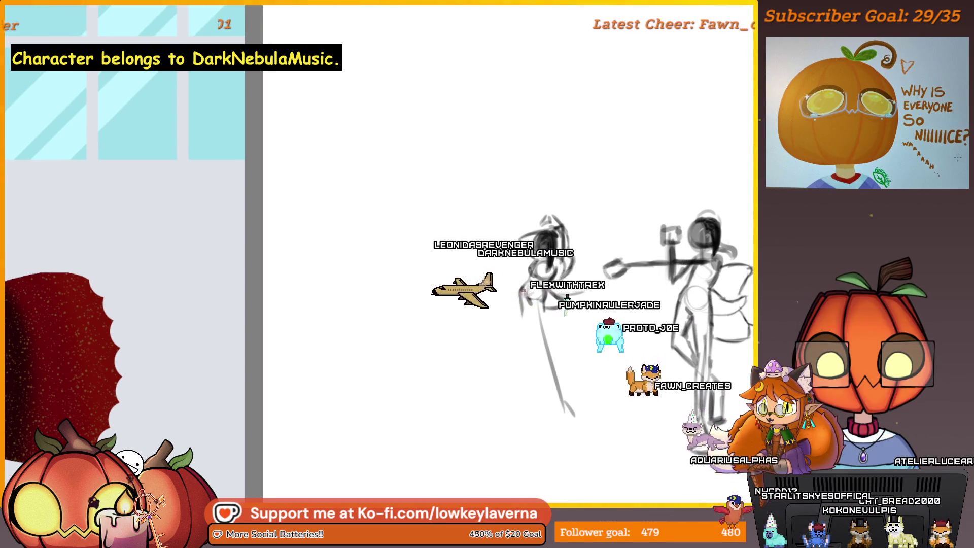
{"action": "left_click_drag", "start_coordinate": [554, 399], "coordinate": [564, 419]}
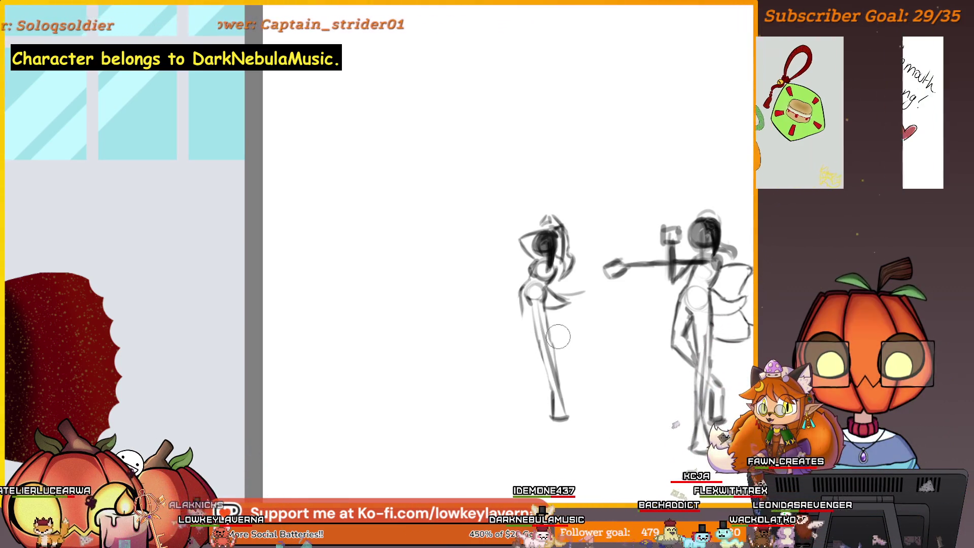
{"action": "left_click_drag", "start_coordinate": [528, 396], "coordinate": [16, 397]}
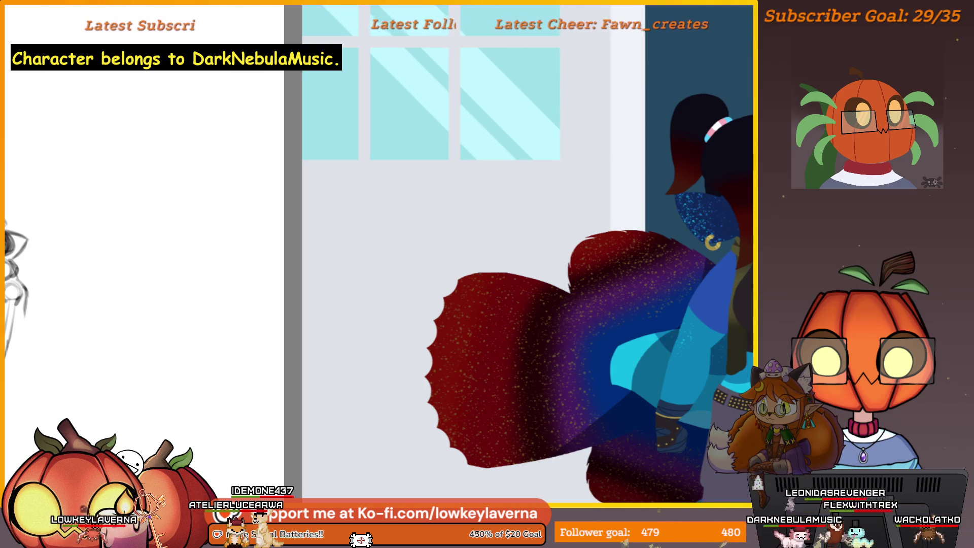
Pan back to the pose sketches and frame the rightmost figure.
{"action": "mouse_move", "coordinate": [316, 337]}
{"action": "left_mouse_down"}
{"action": "mouse_move", "coordinate": [658, 349]}
{"action": "mouse_move", "coordinate": [604, 389]}
{"action": "left_mouse_up"}
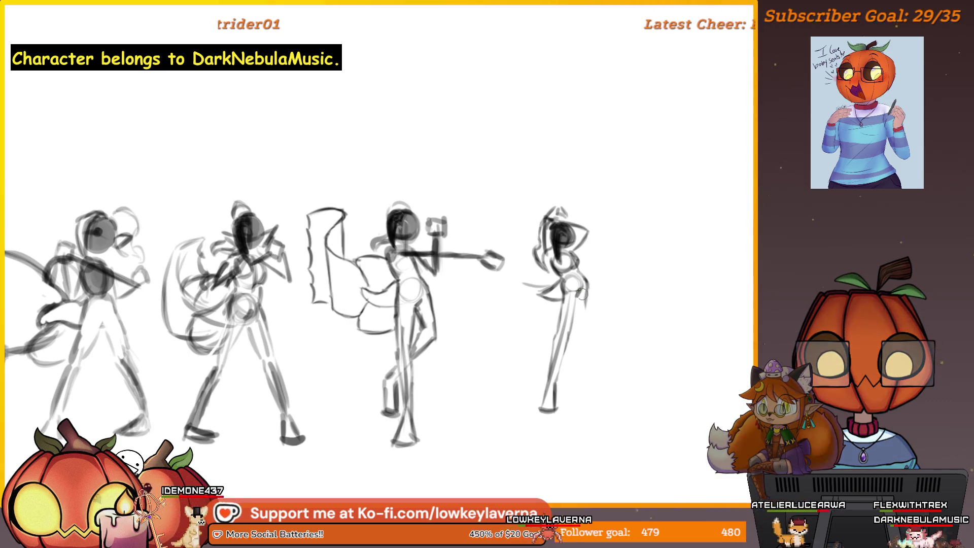
{"action": "left_click_drag", "start_coordinate": [594, 317], "coordinate": [585, 314]}
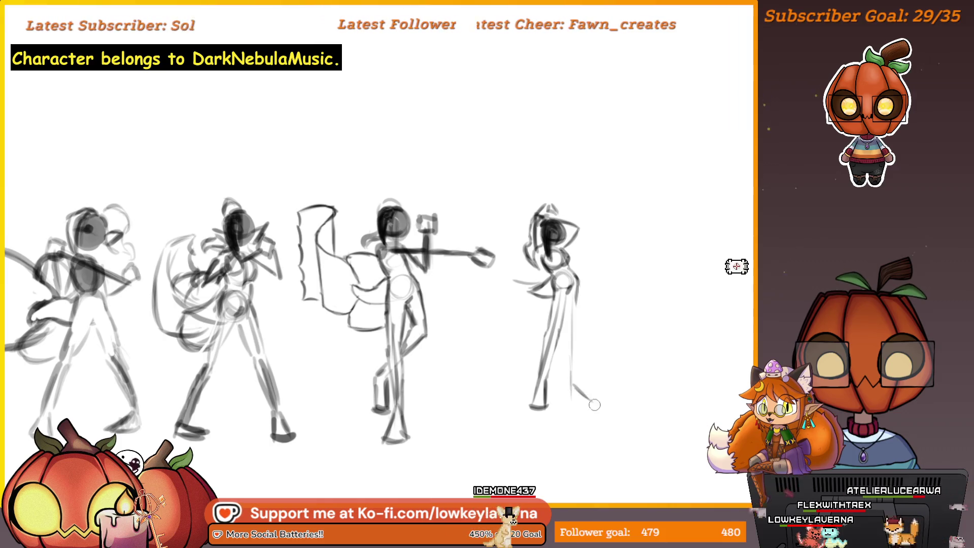
{"action": "left_click_drag", "start_coordinate": [582, 313], "coordinate": [580, 317]}
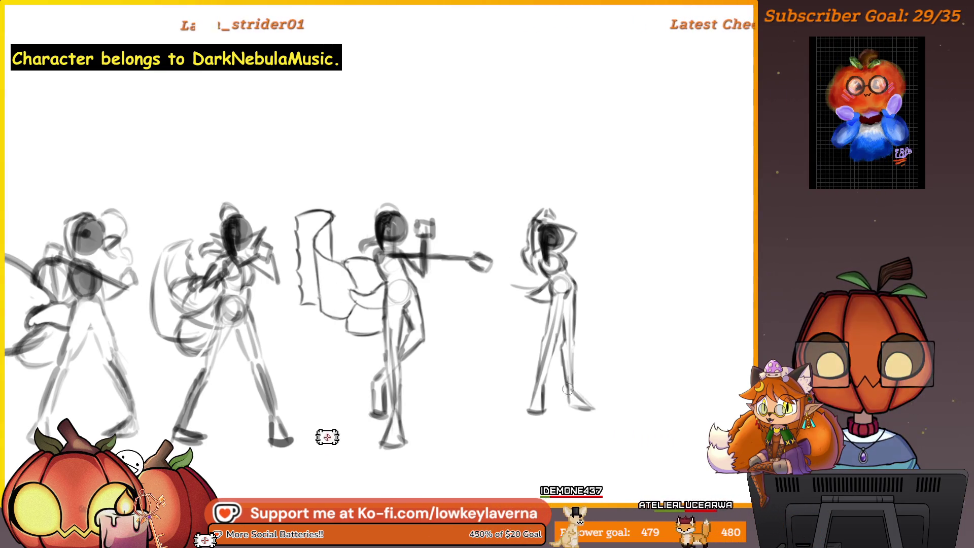
{"action": "left_click_drag", "start_coordinate": [603, 291], "coordinate": [594, 307]}
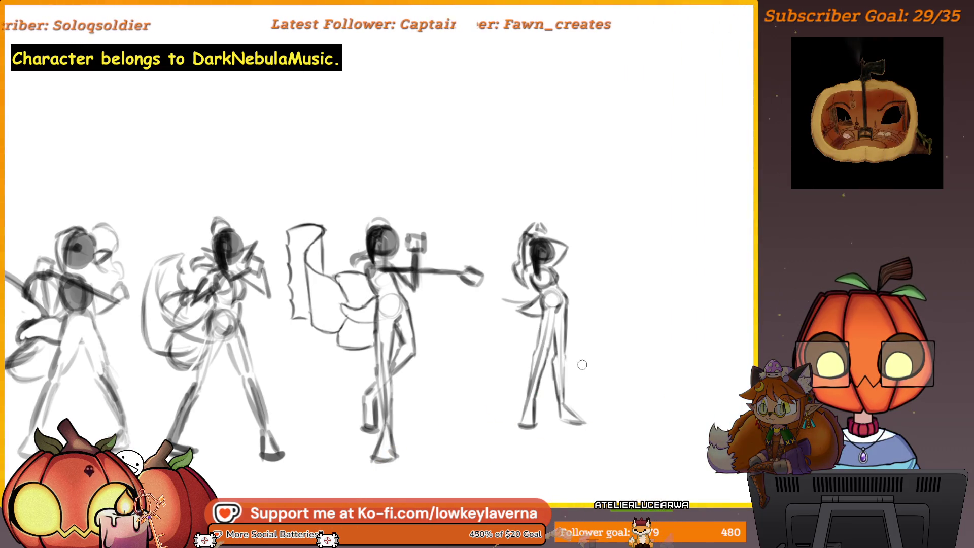
{"action": "left_click_drag", "start_coordinate": [561, 322], "coordinate": [582, 320]}
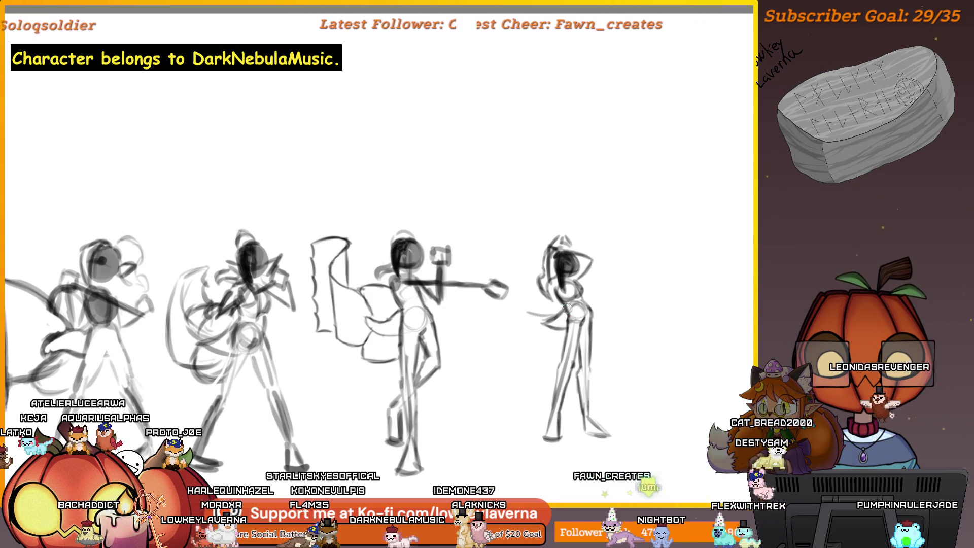
Scale up the arms-up figure and stretch it taller.
{"action": "scroll", "coordinate": [568, 307], "scroll_direction": "up", "scroll_amount": 3}
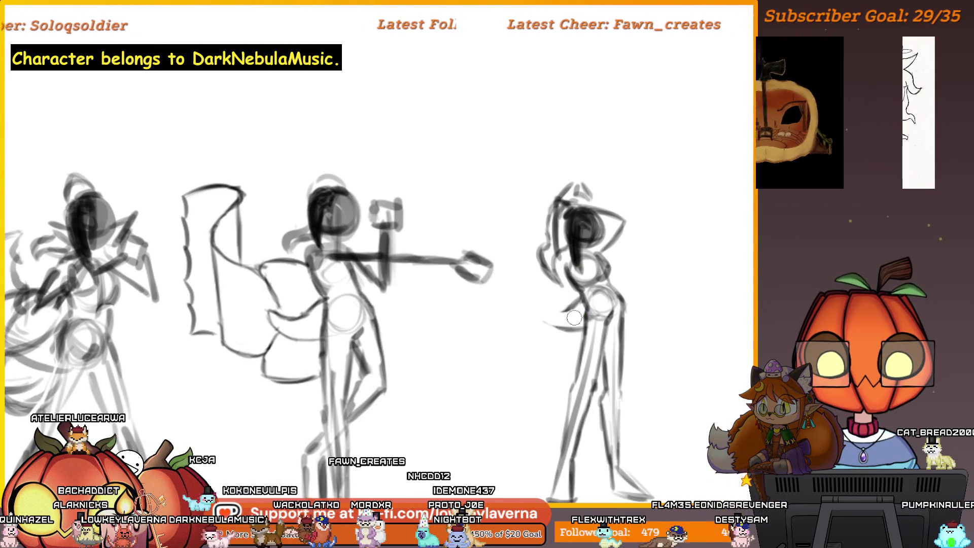
{"action": "left_click_drag", "start_coordinate": [529, 279], "coordinate": [540, 287]}
{"action": "scroll", "coordinate": [573, 316], "scroll_direction": "down", "scroll_amount": 4}
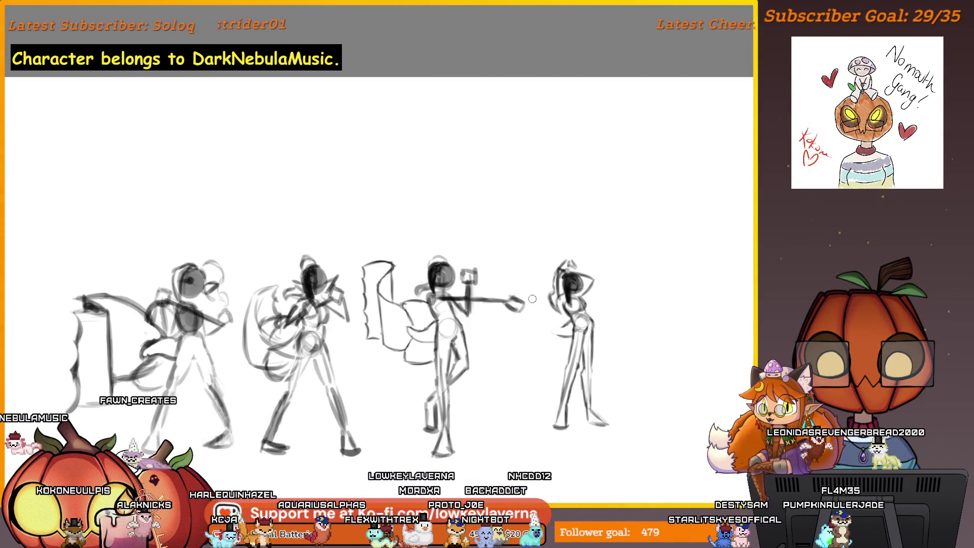
{"action": "left_click_drag", "start_coordinate": [529, 300], "coordinate": [490, 295]}
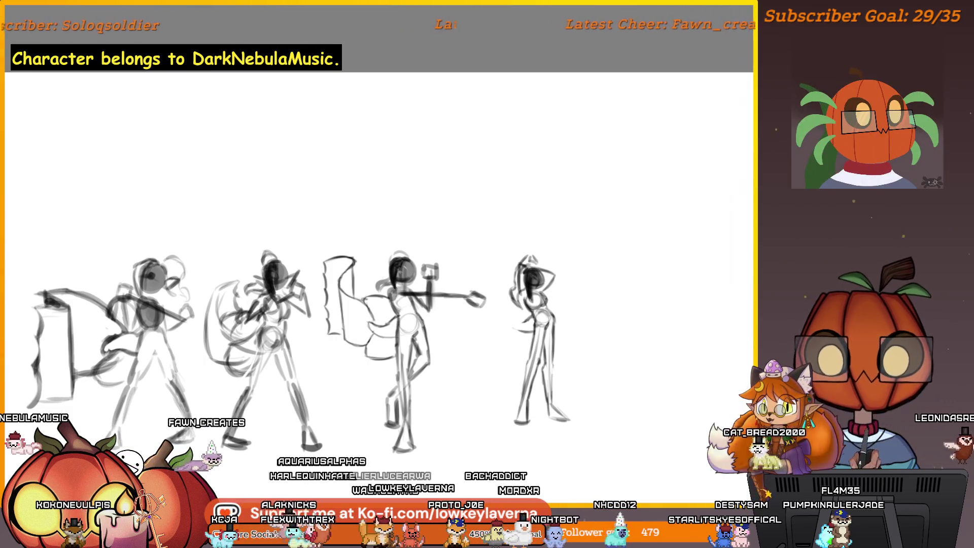
{"action": "mouse_move", "coordinate": [554, 376]}
{"action": "left_mouse_down"}
{"action": "mouse_move", "coordinate": [620, 348]}
{"action": "mouse_move", "coordinate": [519, 386]}
{"action": "mouse_move", "coordinate": [538, 367]}
{"action": "left_mouse_up"}
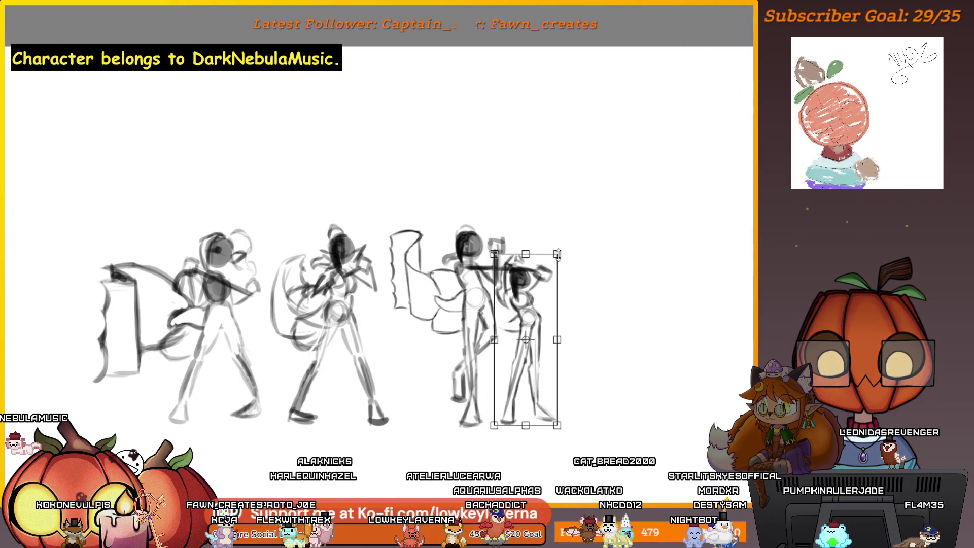
{"action": "left_click_drag", "start_coordinate": [560, 252], "coordinate": [570, 221]}
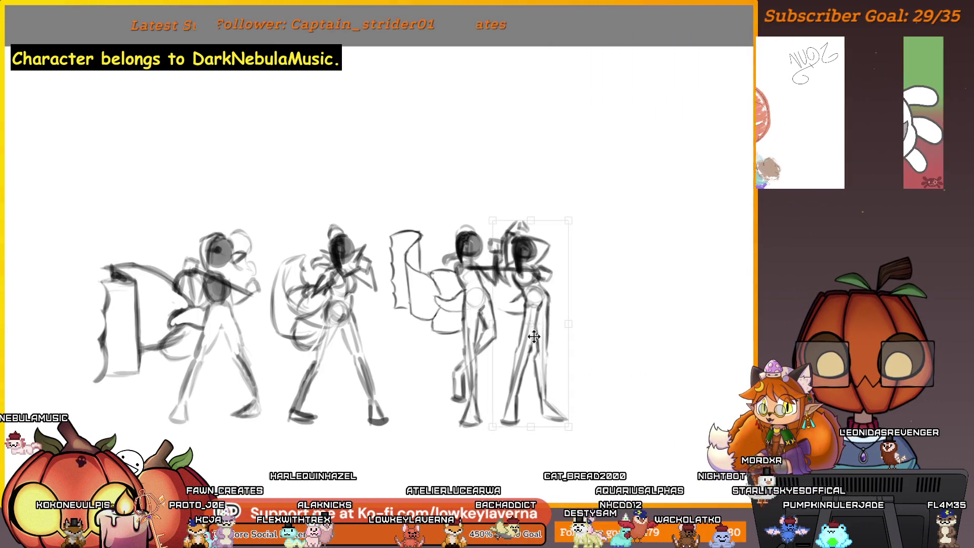
{"action": "left_click_drag", "start_coordinate": [531, 218], "coordinate": [531, 221]}
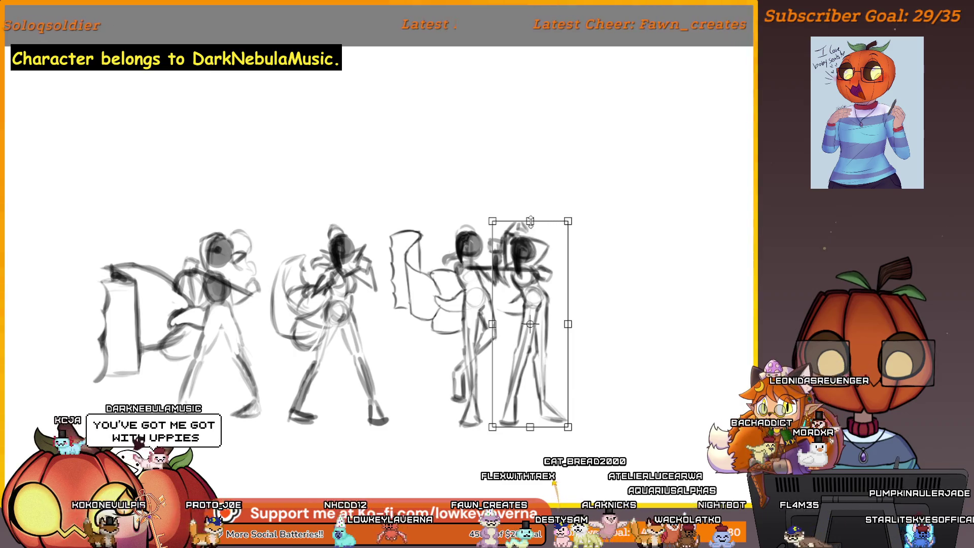
Move the figure to the right of the pointing figure, mirroring the canvas to check.
{"action": "left_click_drag", "start_coordinate": [537, 397], "coordinate": [658, 394]}
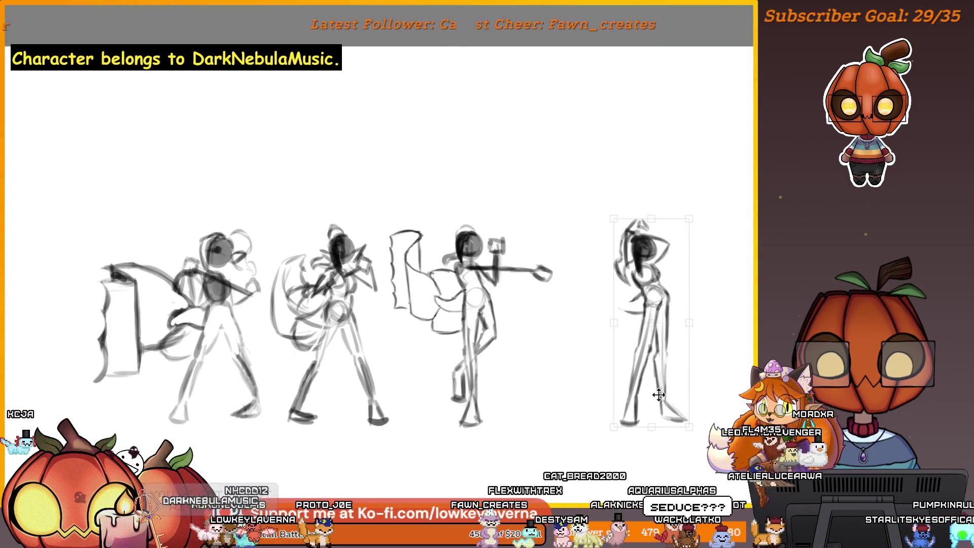
{"action": "left_click_drag", "start_coordinate": [718, 359], "coordinate": [641, 372]}
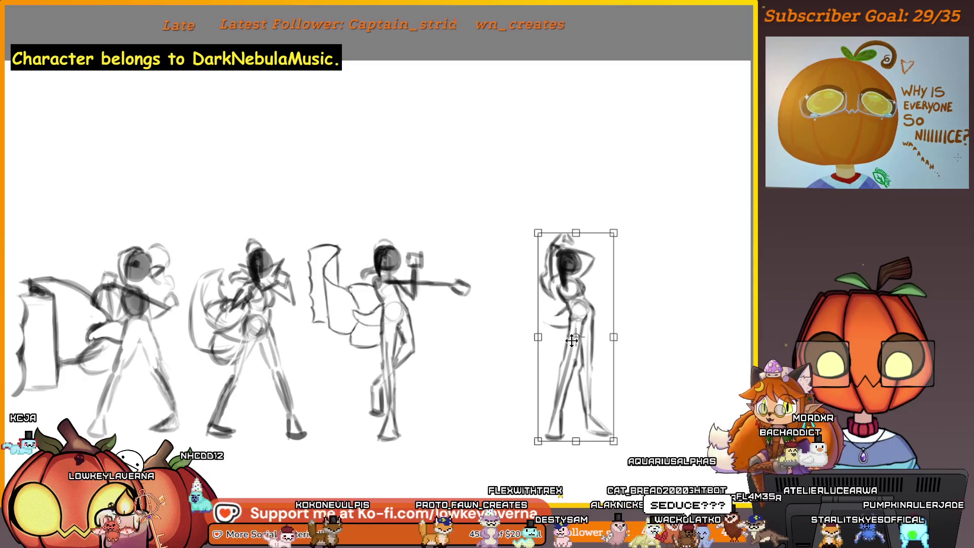
{"action": "key", "text": "m"}
{"action": "left_click_drag", "start_coordinate": [91, 406], "coordinate": [638, 406]}
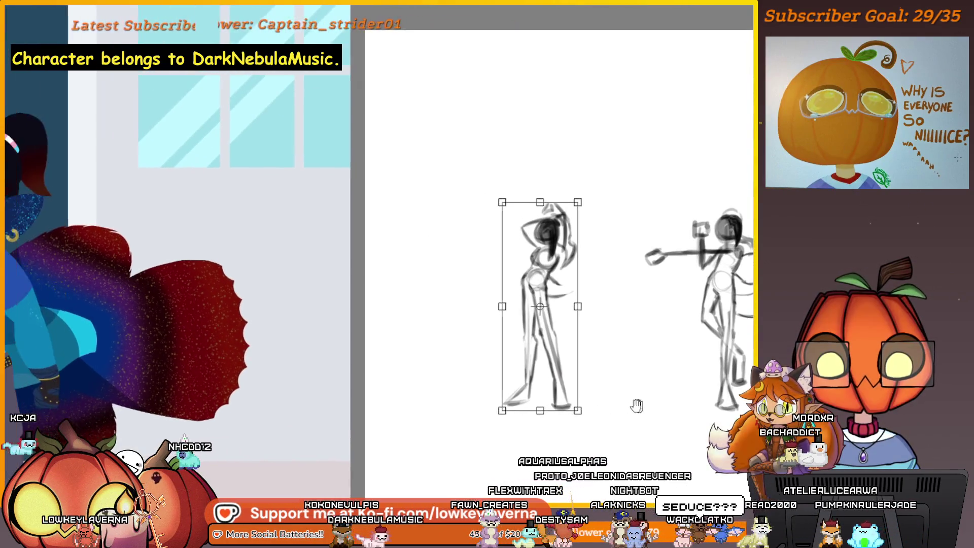
{"action": "left_click_drag", "start_coordinate": [644, 361], "coordinate": [538, 351]}
{"action": "mouse_move", "coordinate": [441, 352]}
{"action": "left_mouse_down"}
{"action": "mouse_move", "coordinate": [649, 373]}
{"action": "mouse_move", "coordinate": [442, 378]}
{"action": "left_mouse_up"}
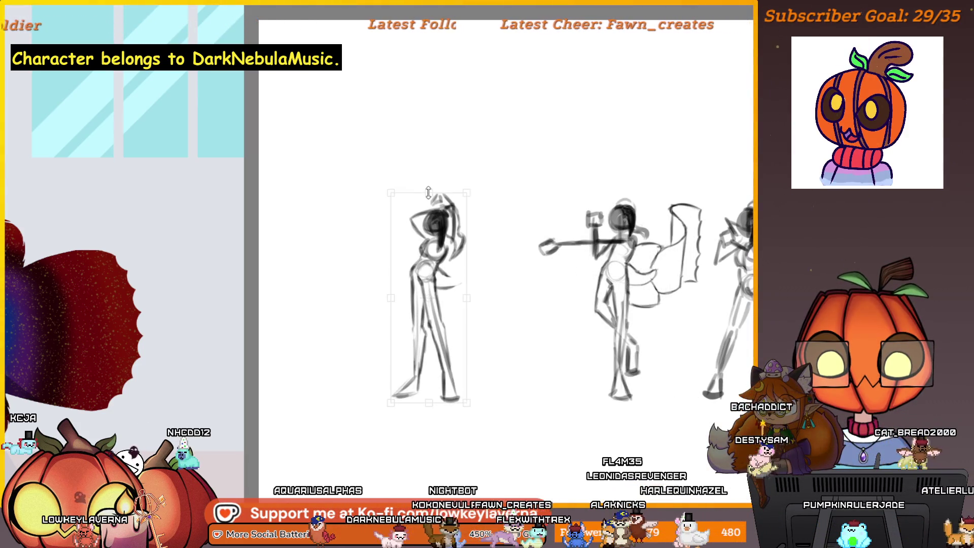
Commit the transform and sketch curved hair strands trailing beside the arms-up figure's hip.
{"action": "key", "text": "Return"}
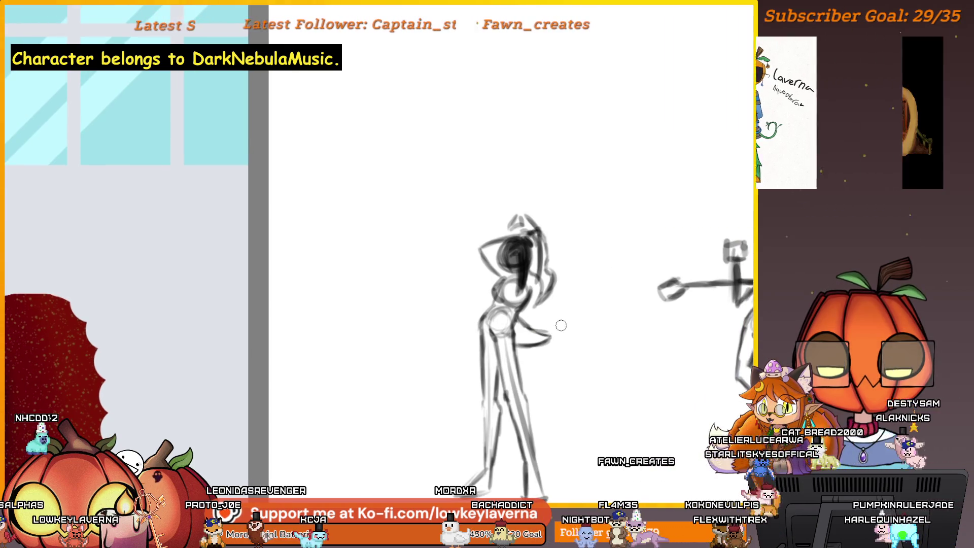
{"action": "left_click_drag", "start_coordinate": [519, 335], "coordinate": [560, 309]}
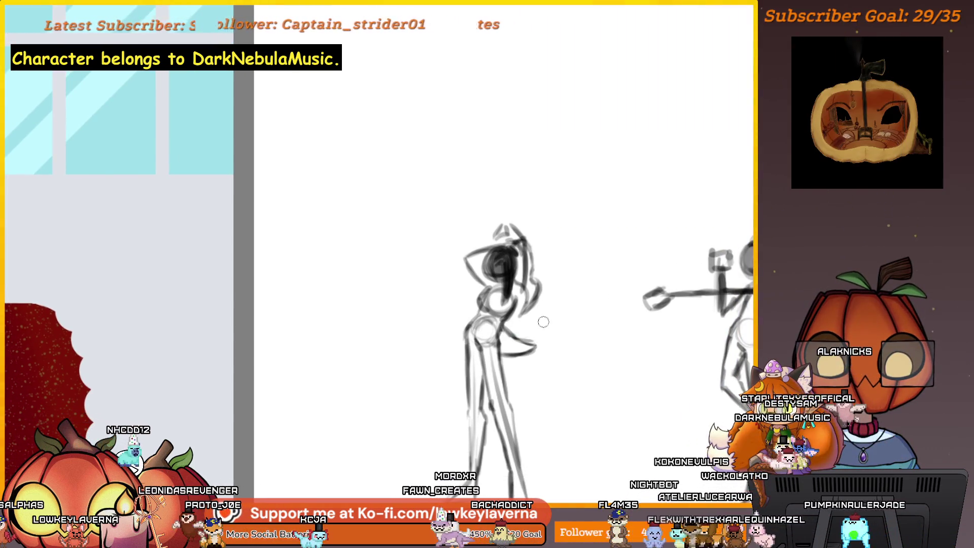
{"action": "left_click_drag", "start_coordinate": [535, 345], "coordinate": [555, 305]}
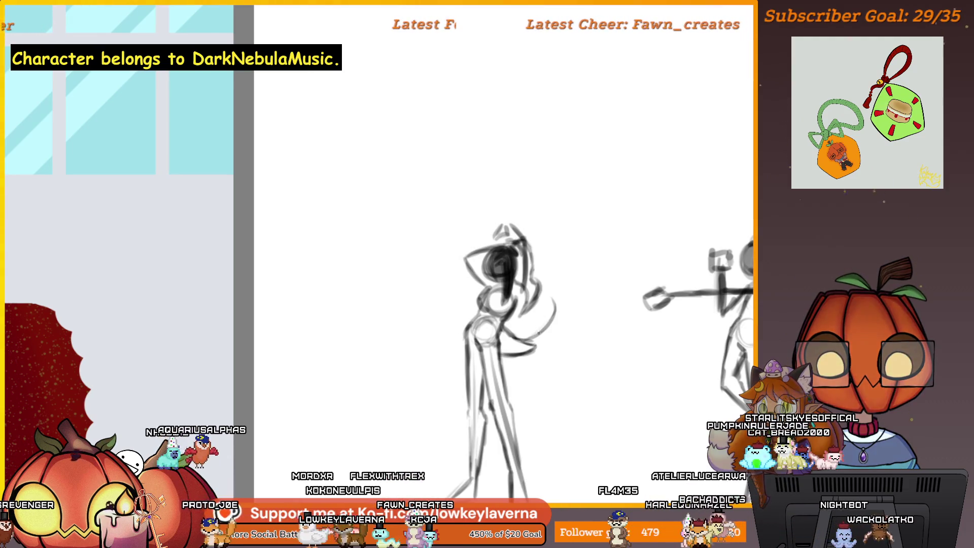
{"action": "left_click_drag", "start_coordinate": [556, 307], "coordinate": [537, 321]}
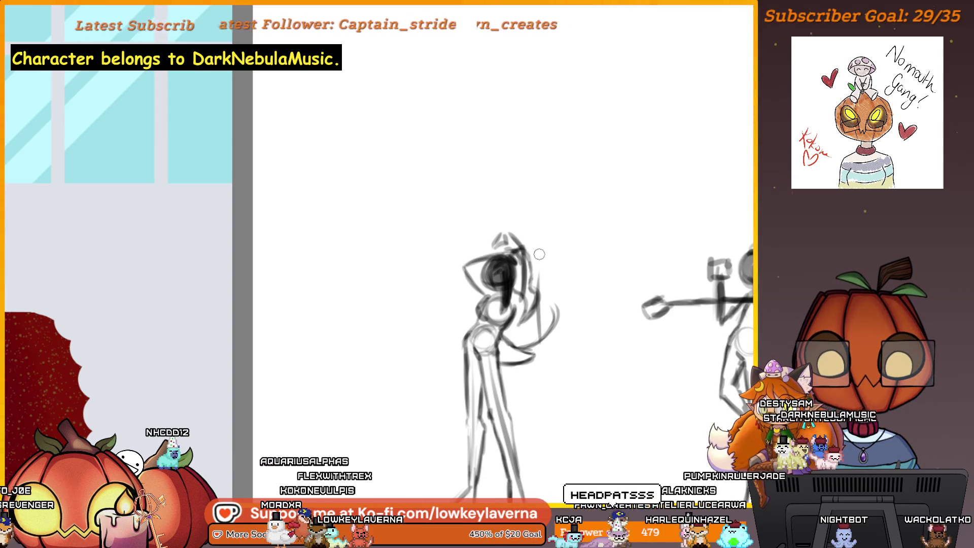
{"action": "left_click_drag", "start_coordinate": [537, 325], "coordinate": [547, 284]}
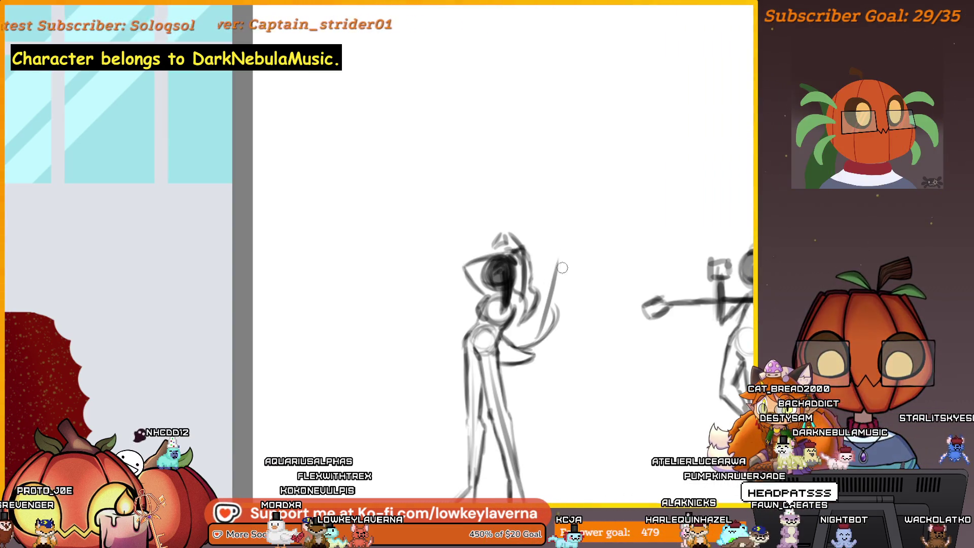
{"action": "key", "text": "h"}
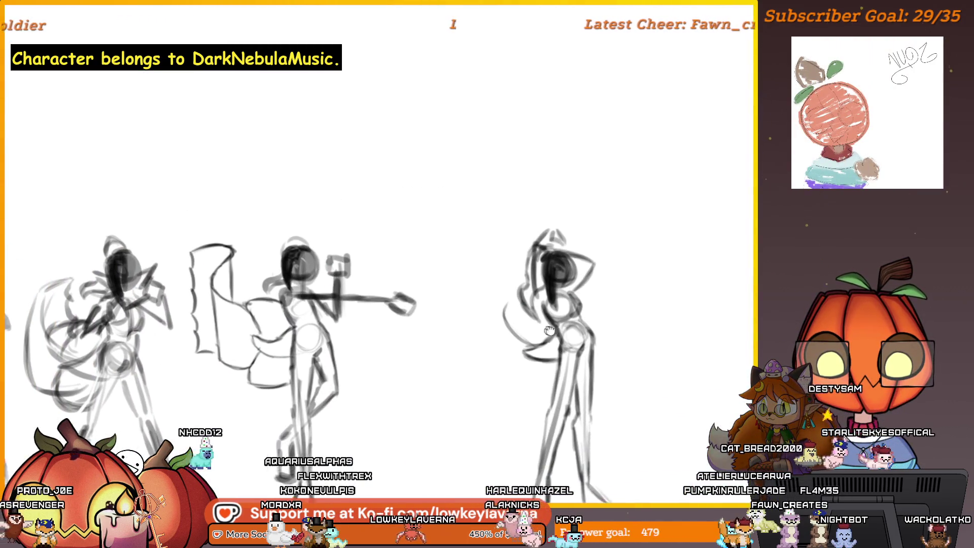
{"action": "left_click_drag", "start_coordinate": [523, 362], "coordinate": [547, 375]}
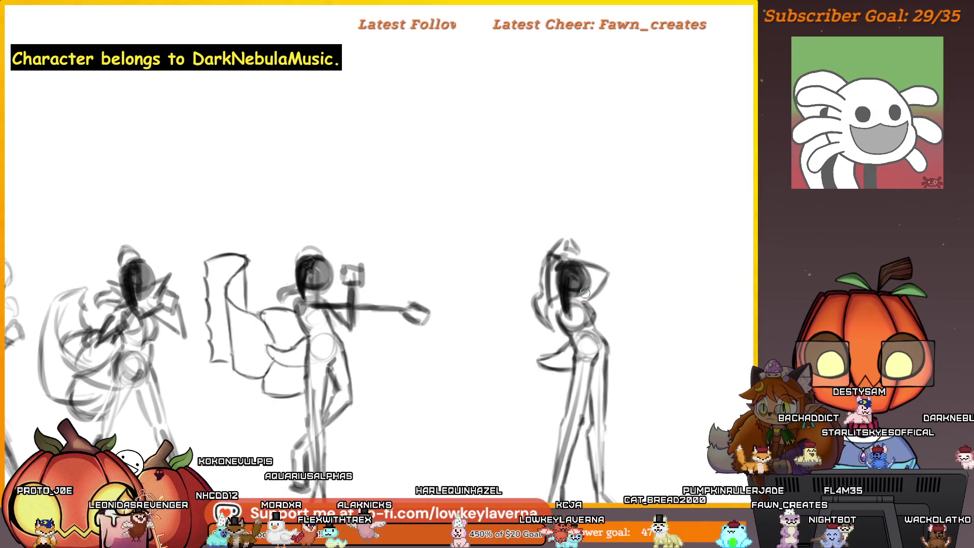
Draw a hooked, pointed swoop at the arms-up figure's hip and zoom to inspect it.
{"action": "scroll", "coordinate": [546, 375], "scroll_direction": "up", "scroll_amount": 2}
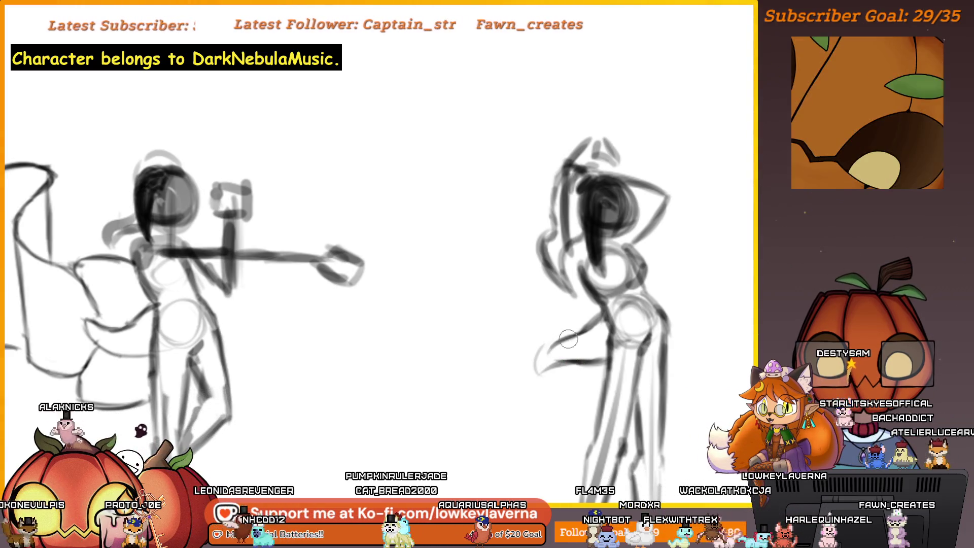
{"action": "left_click_drag", "start_coordinate": [555, 362], "coordinate": [558, 337]}
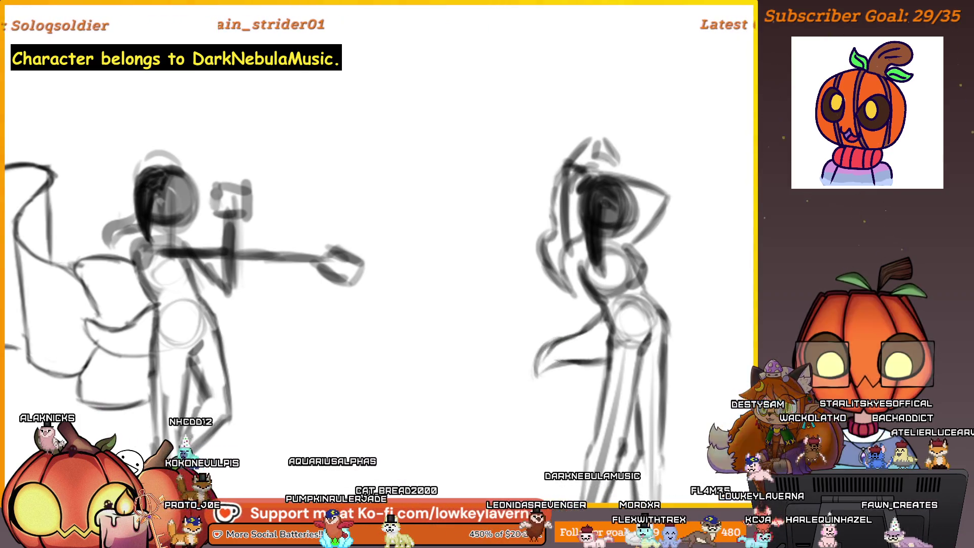
{"action": "left_click_drag", "start_coordinate": [555, 362], "coordinate": [536, 363]}
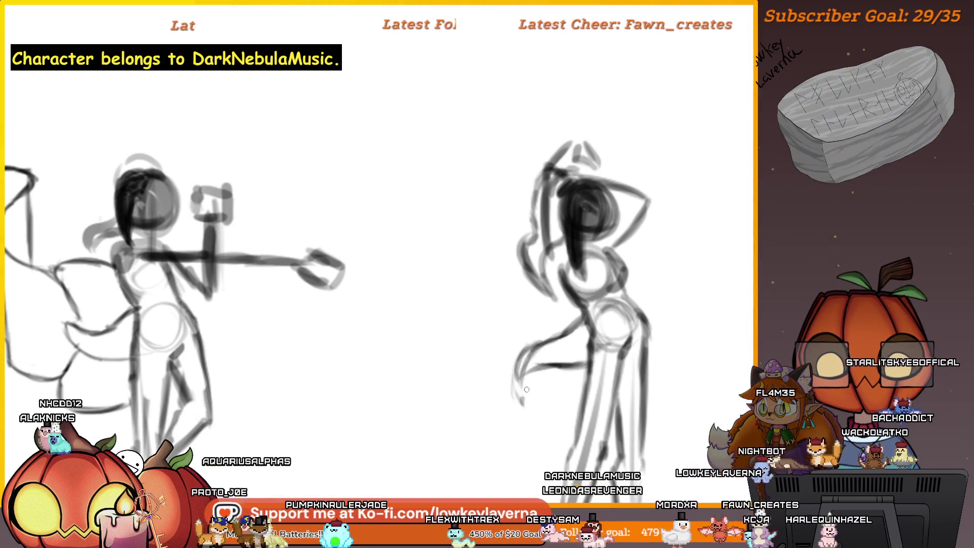
{"action": "scroll", "coordinate": [568, 363], "scroll_direction": "down", "scroll_amount": 2}
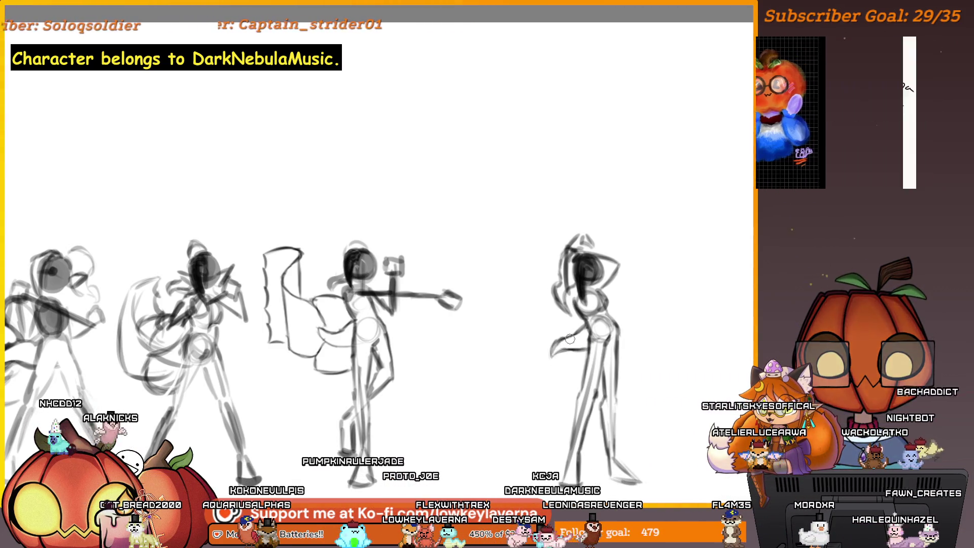
{"action": "scroll", "coordinate": [585, 308], "scroll_direction": "up", "scroll_amount": 2}
{"action": "scroll", "coordinate": [585, 308], "scroll_direction": "up", "scroll_amount": 1}
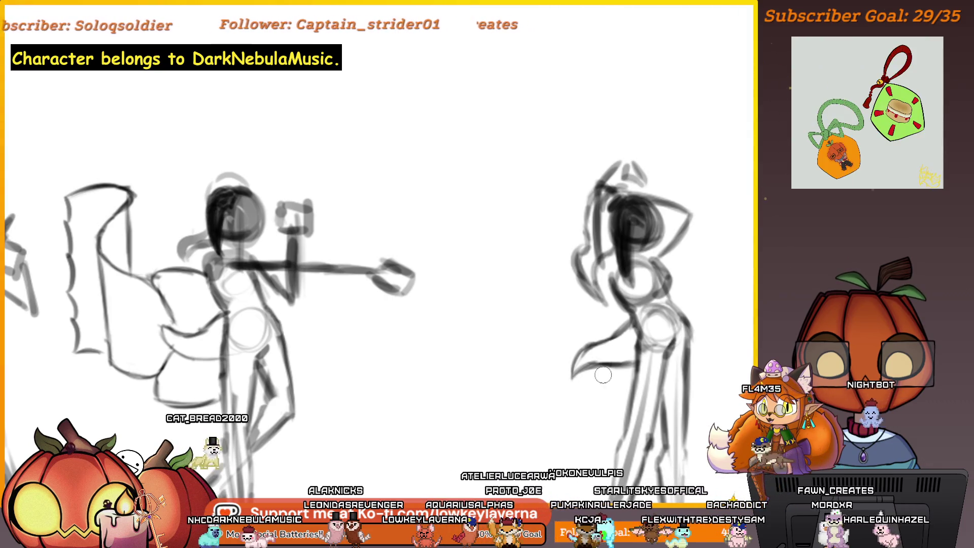
{"action": "scroll", "coordinate": [625, 359], "scroll_direction": "up", "scroll_amount": 2}
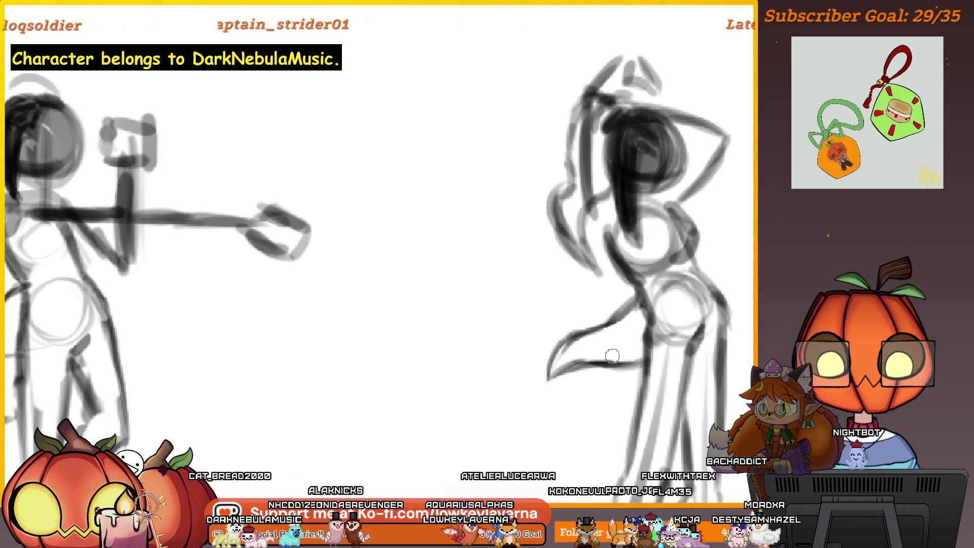
{"action": "scroll", "coordinate": [629, 378], "scroll_direction": "up", "scroll_amount": 3}
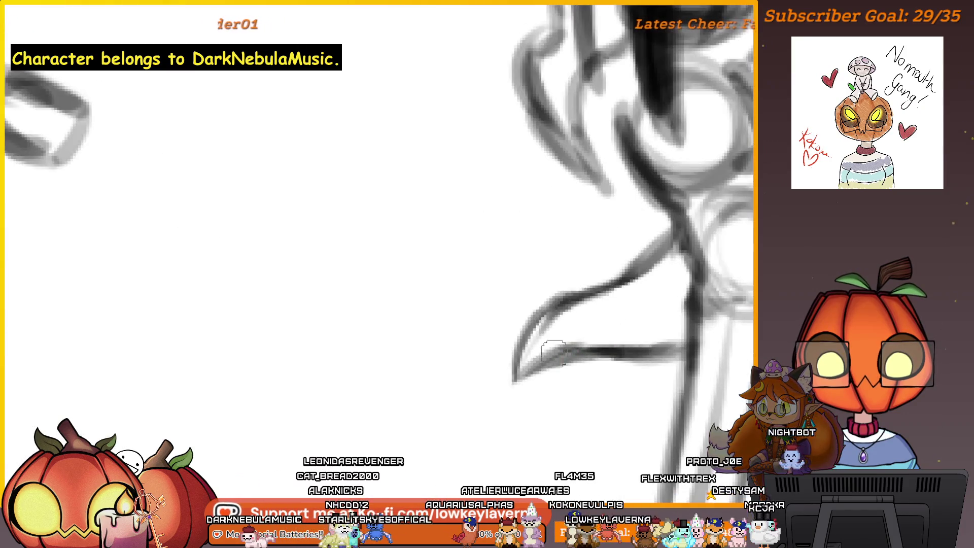
{"action": "left_click_drag", "start_coordinate": [654, 361], "coordinate": [667, 366]}
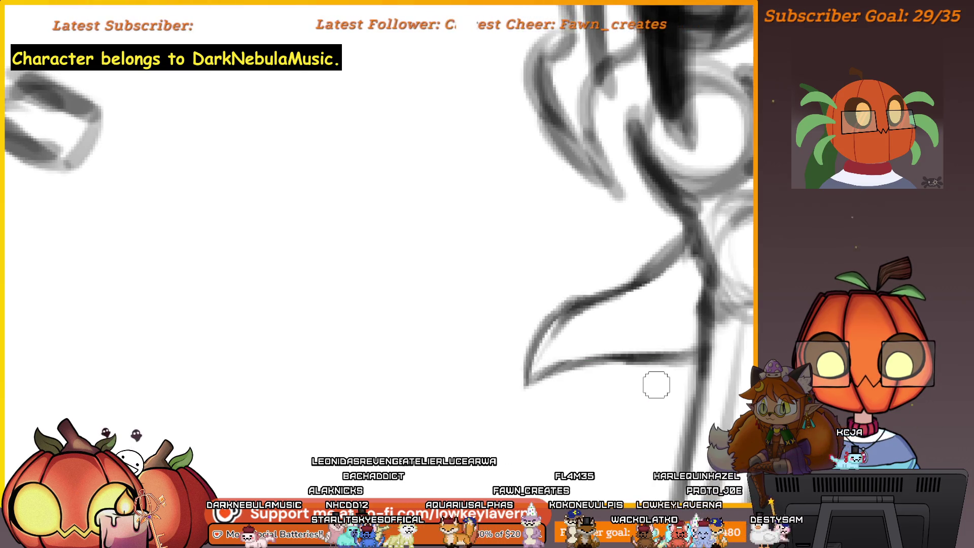
{"action": "scroll", "coordinate": [644, 304], "scroll_direction": "up", "scroll_amount": 2}
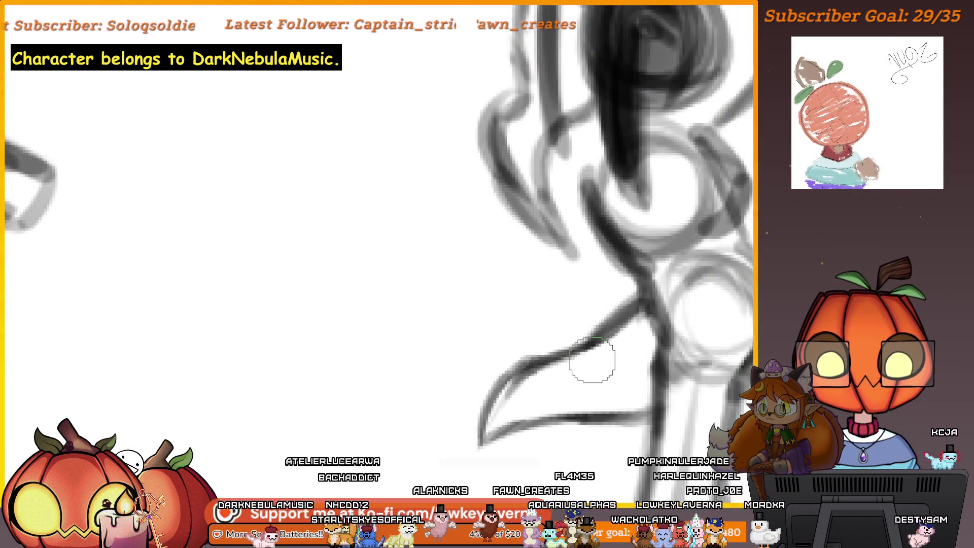
{"action": "key", "text": "bracketleft"}
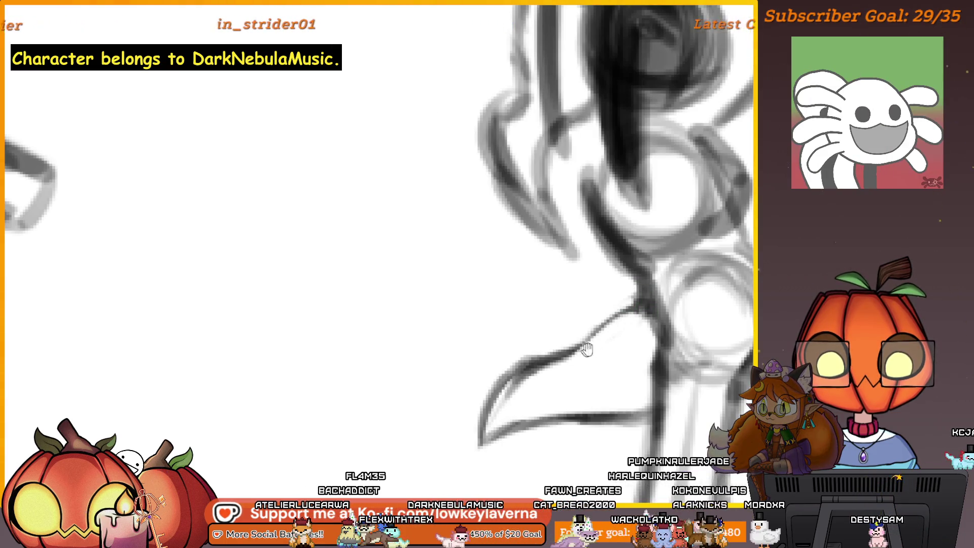
{"action": "left_click_drag", "start_coordinate": [580, 352], "coordinate": [606, 350]}
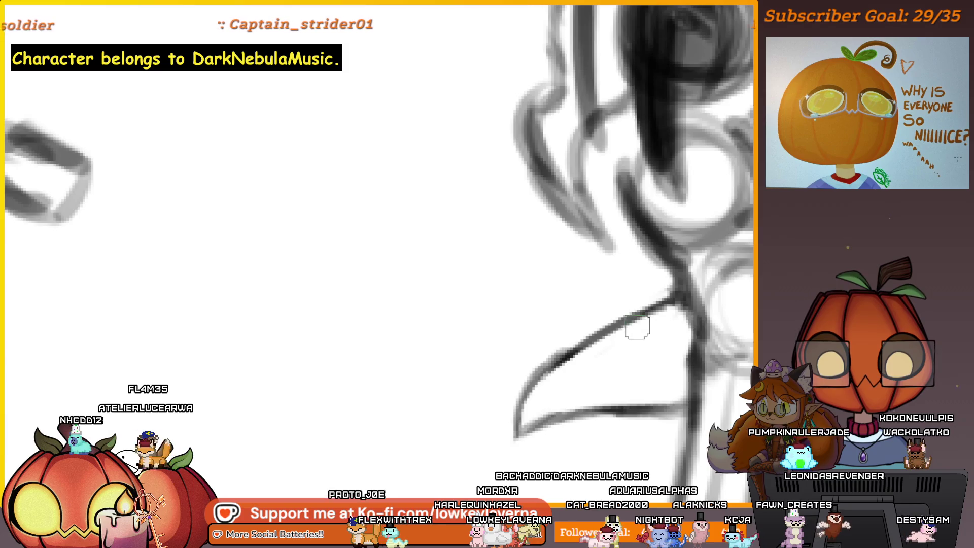
{"action": "mouse_move", "coordinate": [650, 290]}
{"action": "left_mouse_down"}
{"action": "mouse_move", "coordinate": [637, 272]}
{"action": "mouse_move", "coordinate": [576, 383]}
{"action": "mouse_move", "coordinate": [667, 369]}
{"action": "left_mouse_up"}
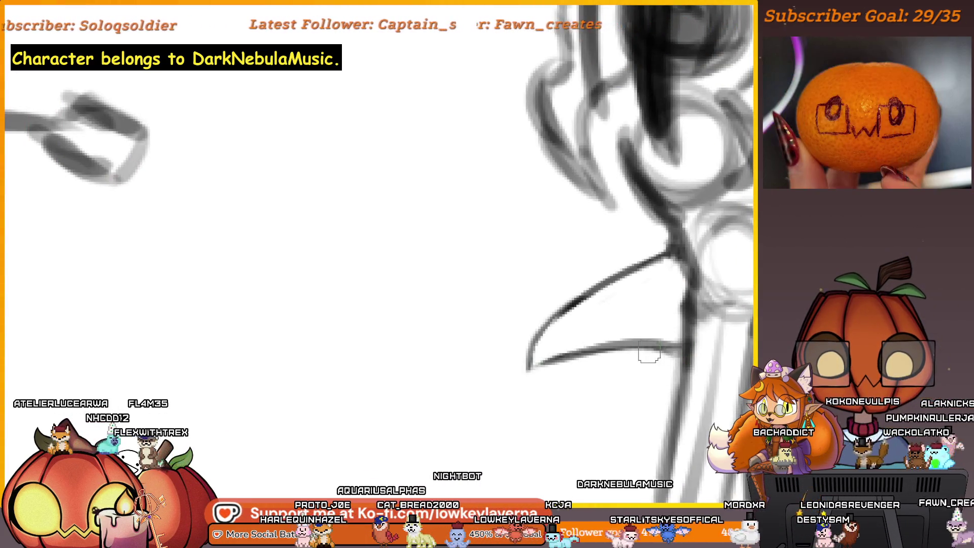
{"action": "left_click_drag", "start_coordinate": [673, 358], "coordinate": [631, 327]}
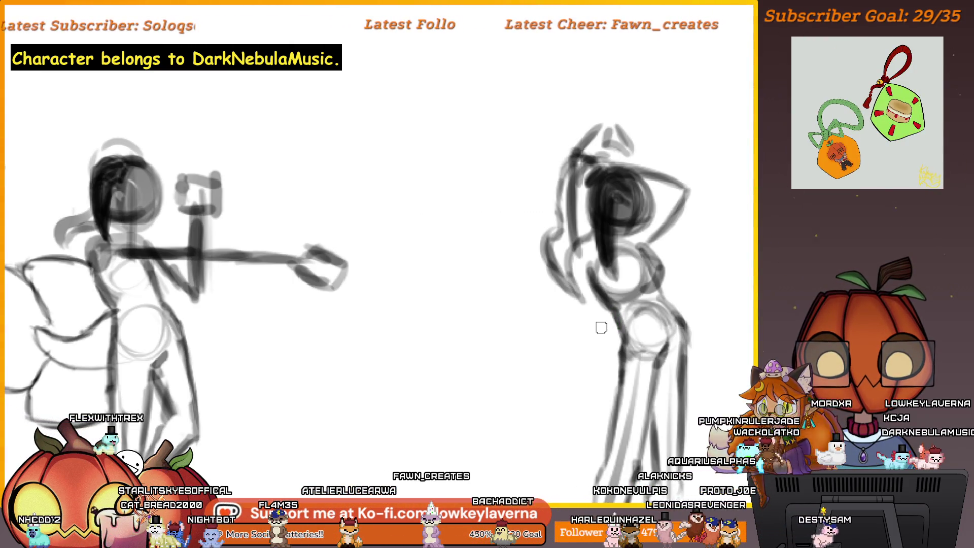
Sketch curved fabric strokes sweeping from the arms-up figure's hip, then mirror the view.
{"action": "left_click_drag", "start_coordinate": [611, 313], "coordinate": [579, 343]}
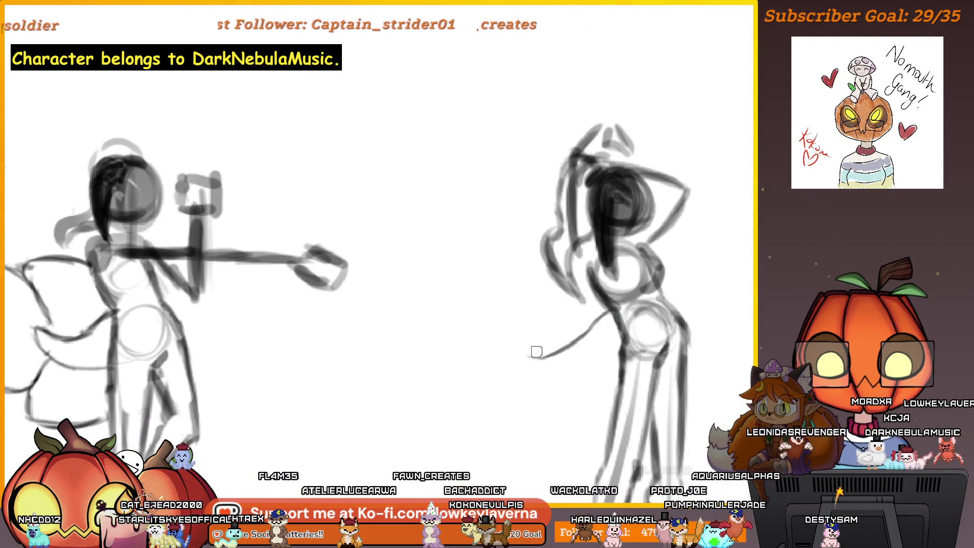
{"action": "mouse_move", "coordinate": [540, 355]}
{"action": "left_mouse_down"}
{"action": "mouse_move", "coordinate": [517, 360]}
{"action": "mouse_move", "coordinate": [527, 394]}
{"action": "left_mouse_up"}
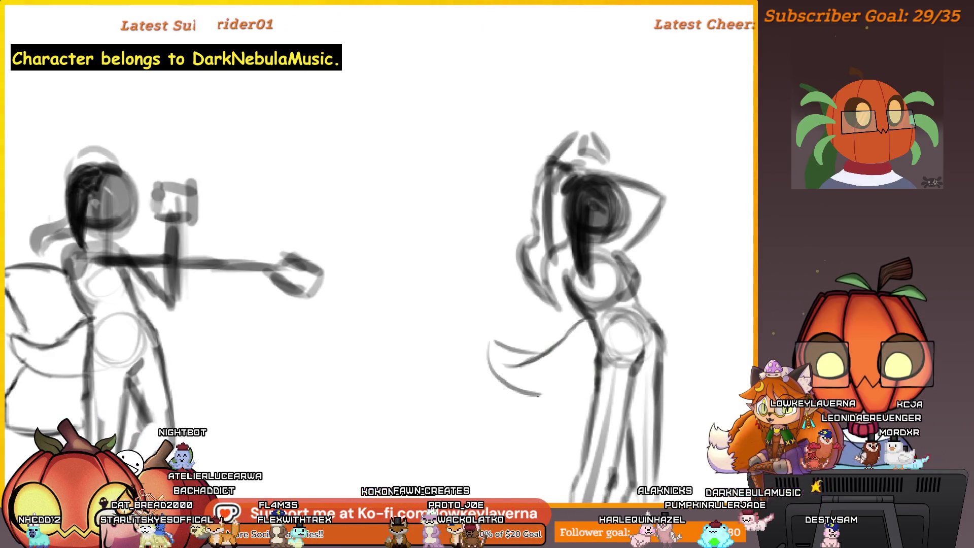
{"action": "left_click_drag", "start_coordinate": [492, 362], "coordinate": [598, 380]}
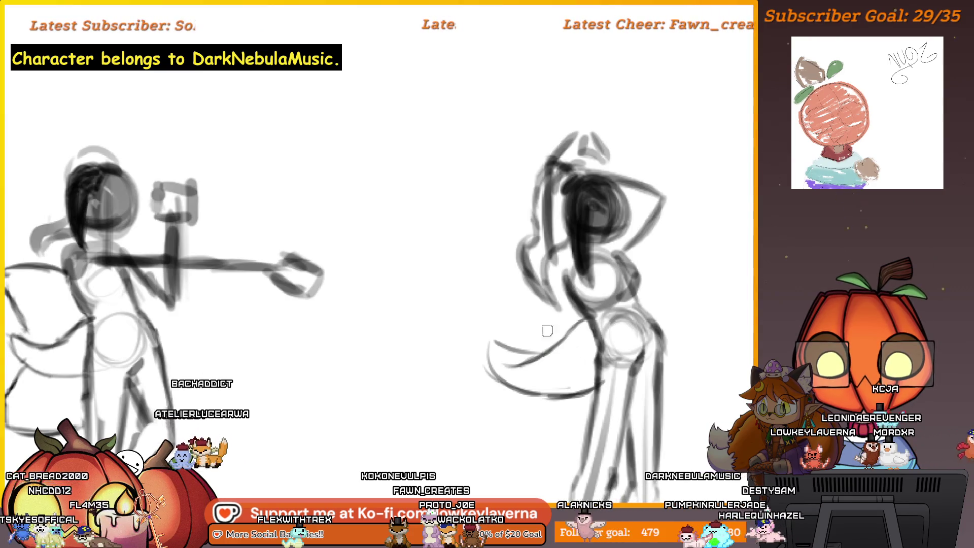
{"action": "key", "text": "m"}
{"action": "left_click_drag", "start_coordinate": [256, 430], "coordinate": [642, 335]}
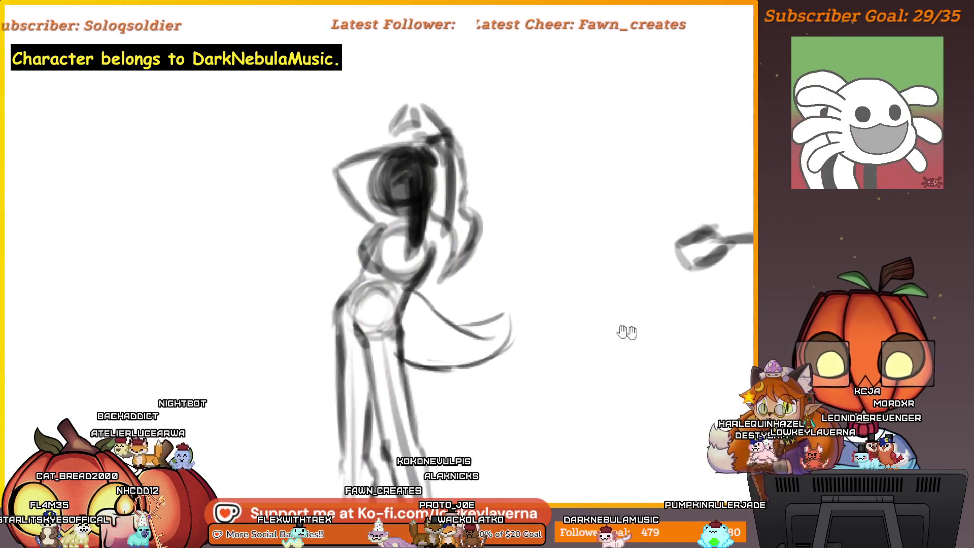
{"action": "left_click_drag", "start_coordinate": [518, 274], "coordinate": [608, 293]}
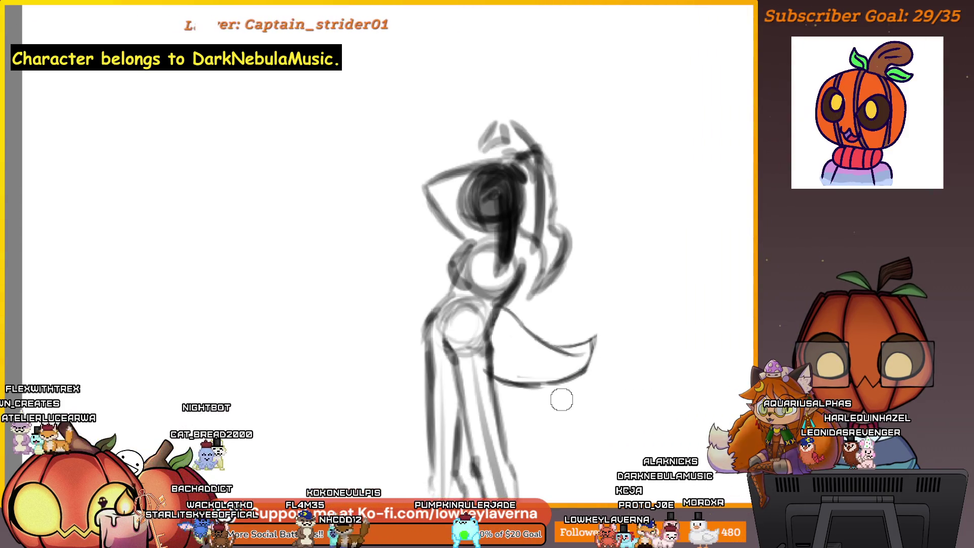
Add an arcing fabric curve and erase its stray upper arc.
{"action": "scroll", "coordinate": [620, 250], "scroll_direction": "down", "scroll_amount": 3}
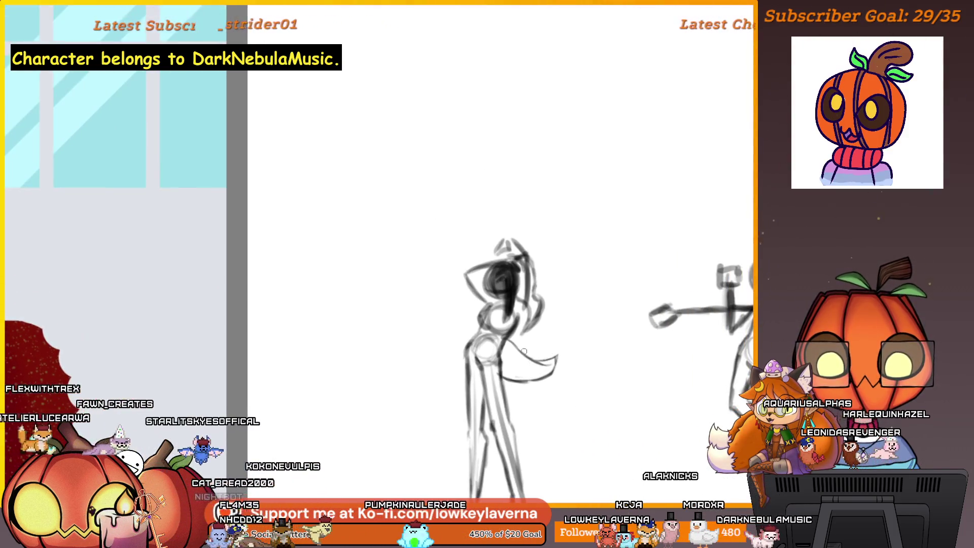
{"action": "left_click_drag", "start_coordinate": [564, 324], "coordinate": [612, 294]}
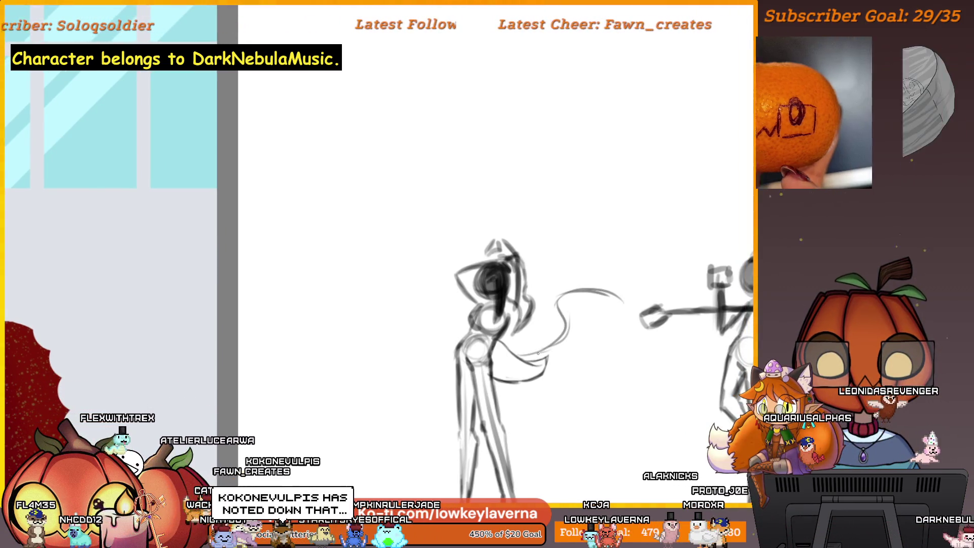
{"action": "mouse_move", "coordinate": [562, 310]}
{"action": "left_mouse_down"}
{"action": "mouse_move", "coordinate": [517, 377]}
{"action": "mouse_move", "coordinate": [609, 379]}
{"action": "left_mouse_up"}
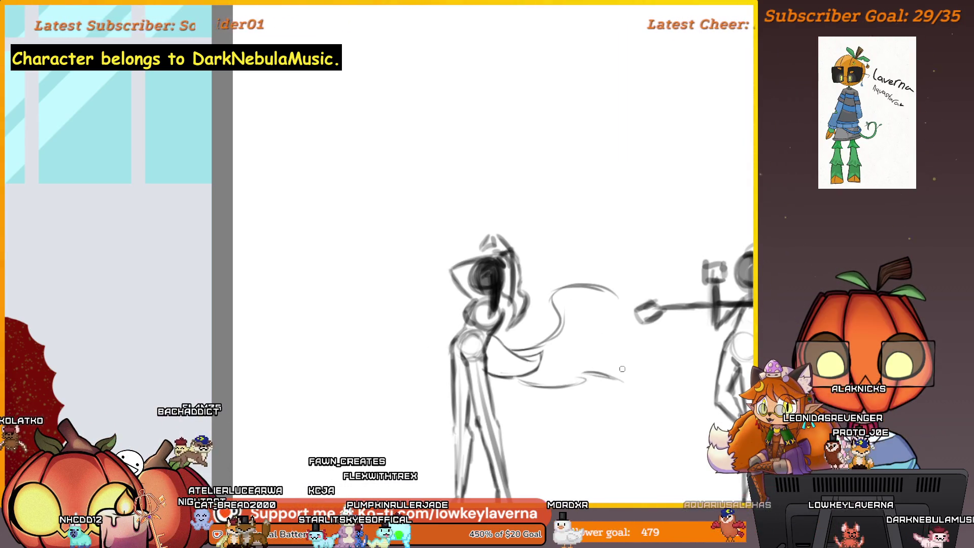
{"action": "scroll", "coordinate": [636, 341], "scroll_direction": "up", "scroll_amount": 3}
{"action": "key", "text": "e"}
{"action": "left_click_drag", "start_coordinate": [652, 284], "coordinate": [522, 262]}
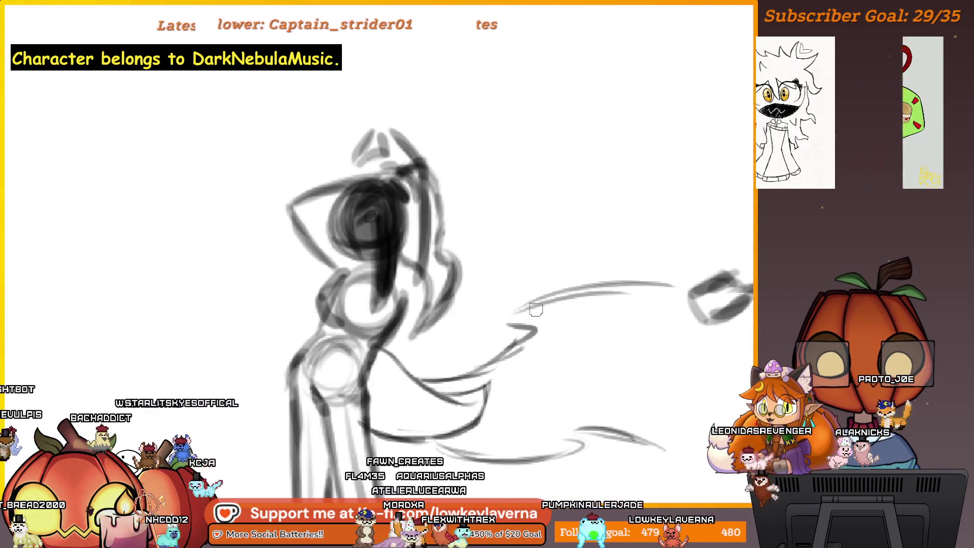
{"action": "scroll", "coordinate": [623, 355], "scroll_direction": "down", "scroll_amount": 3}
{"action": "left_click_drag", "start_coordinate": [622, 355], "coordinate": [629, 357]}
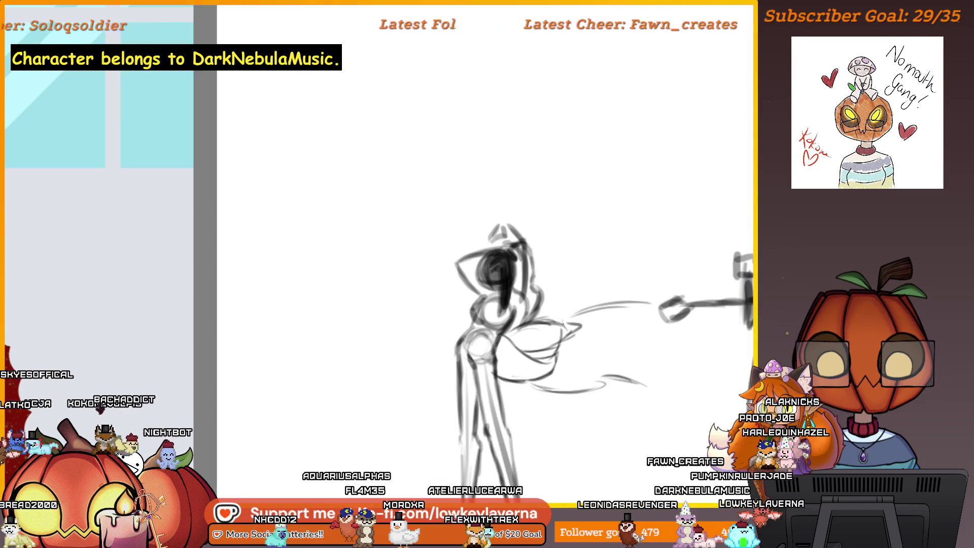
{"action": "scroll", "coordinate": [562, 321], "scroll_direction": "down", "scroll_amount": 1}
{"action": "scroll", "coordinate": [618, 343], "scroll_direction": "down", "scroll_amount": 1}
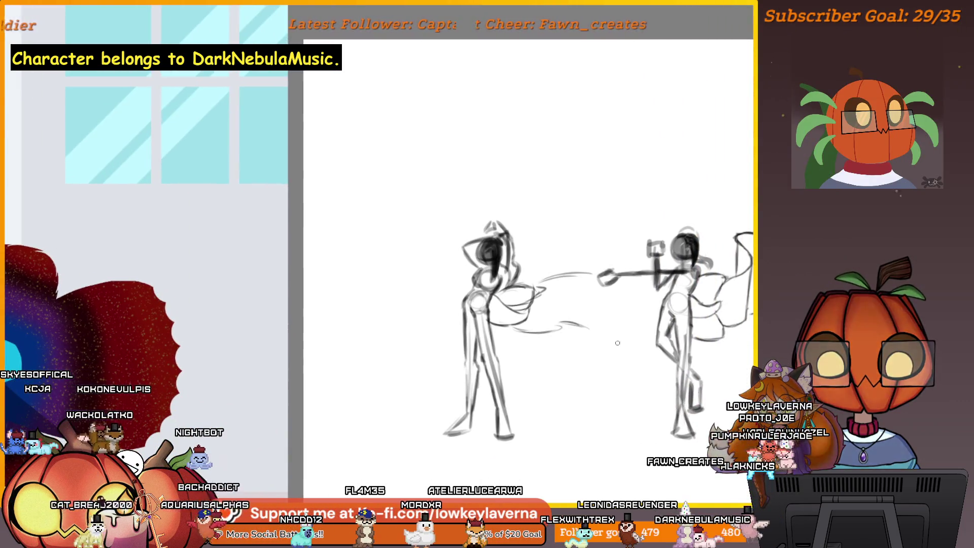
{"action": "key", "text": "h"}
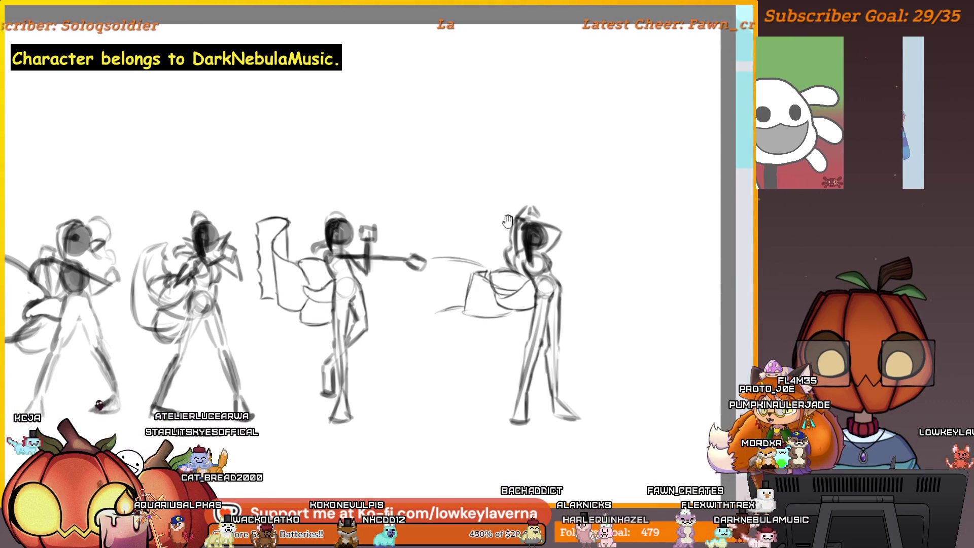
{"action": "left_click_drag", "start_coordinate": [533, 308], "coordinate": [521, 311]}
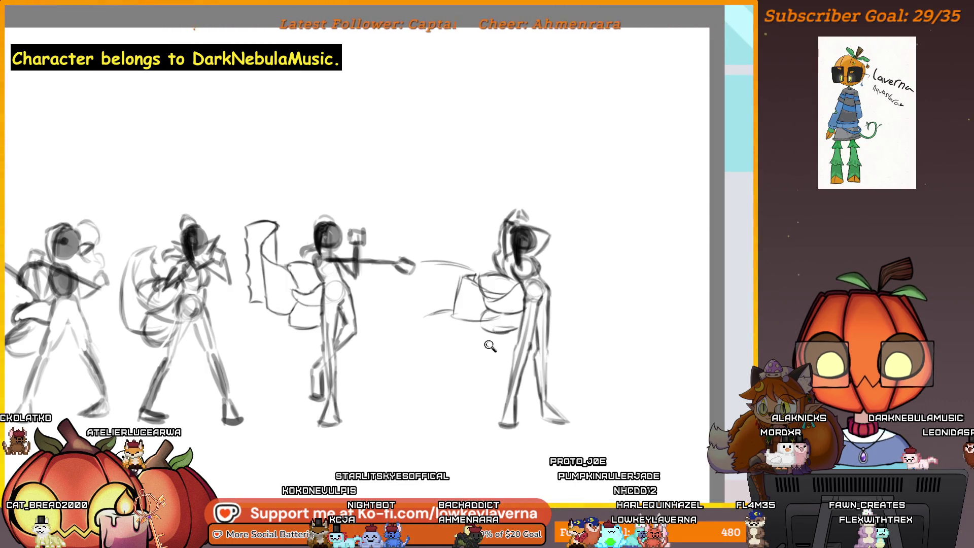
Draw the flag's vertical edge and erase the faint guide strokes around it.
{"action": "scroll", "coordinate": [493, 311], "scroll_direction": "up", "scroll_amount": 5}
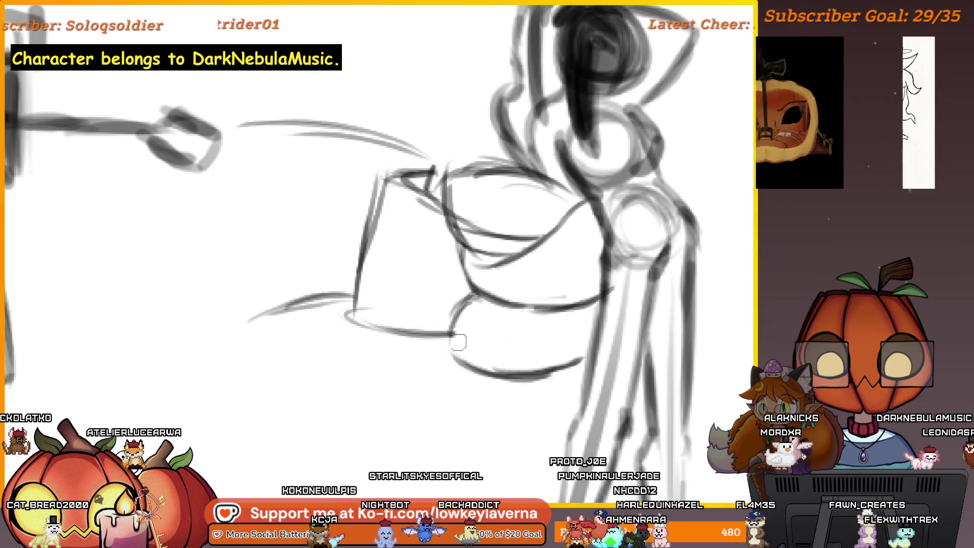
{"action": "left_click_drag", "start_coordinate": [390, 306], "coordinate": [497, 333]}
{"action": "left_click_drag", "start_coordinate": [490, 204], "coordinate": [488, 363]}
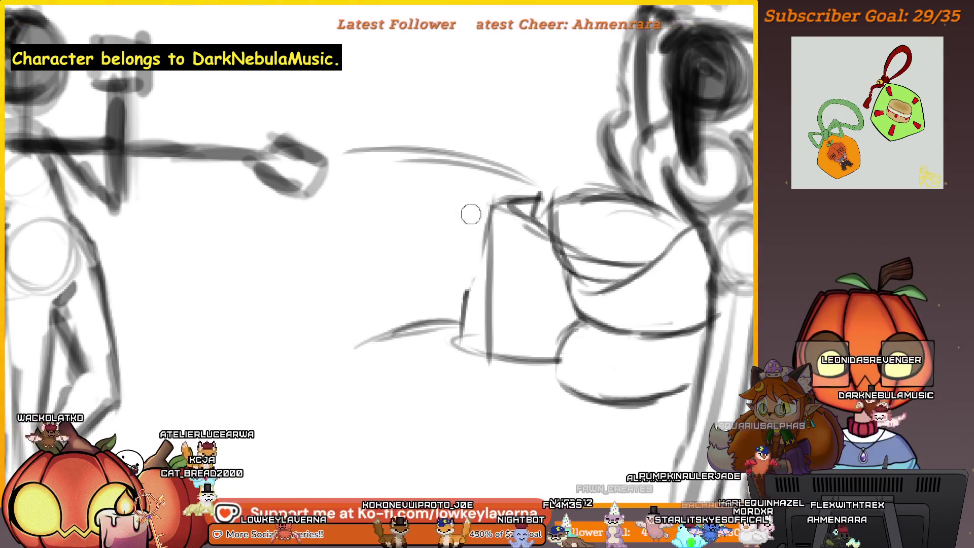
{"action": "key", "text": "e"}
{"action": "left_click_drag", "start_coordinate": [459, 289], "coordinate": [470, 239]}
{"action": "left_click_drag", "start_coordinate": [477, 199], "coordinate": [522, 208]}
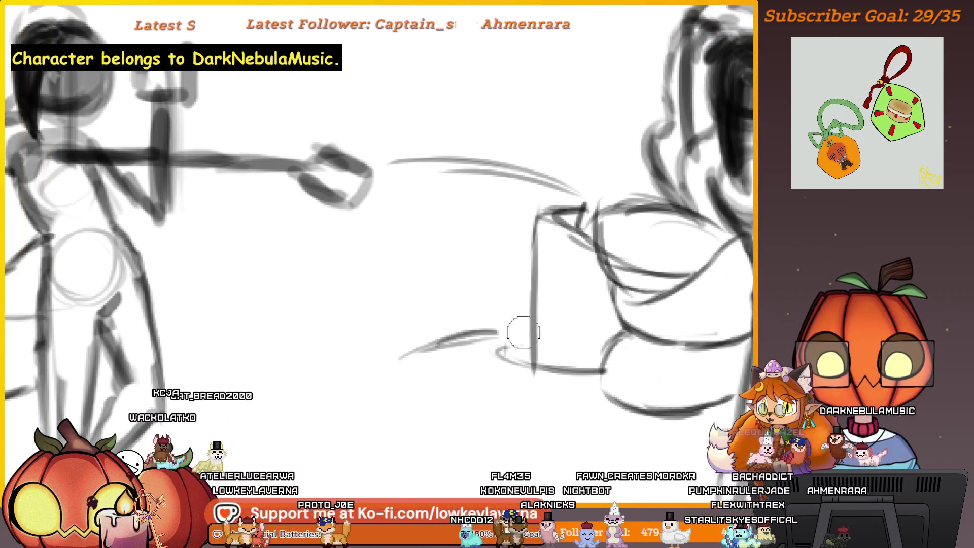
{"action": "left_click_drag", "start_coordinate": [509, 344], "coordinate": [586, 333]}
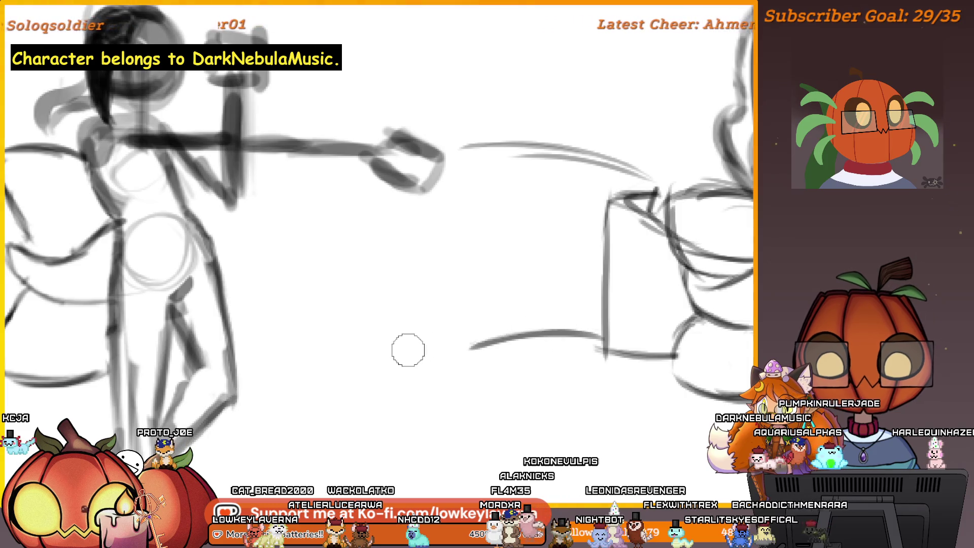
Draw the flag's curved top edge, undo a stray stroke, and extend the vertical edge.
{"action": "scroll", "coordinate": [527, 356], "scroll_direction": "up", "scroll_amount": 3}
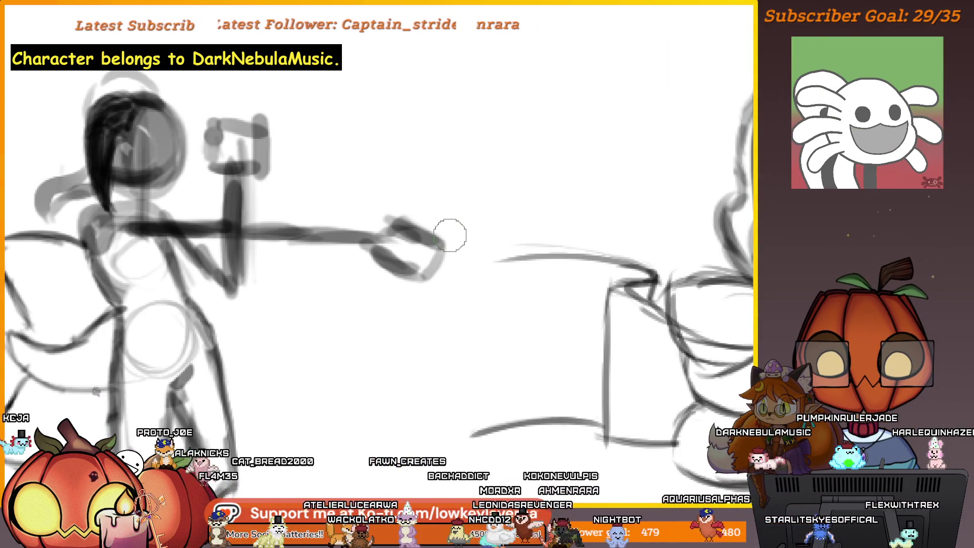
{"action": "mouse_move", "coordinate": [654, 269]}
{"action": "left_mouse_down"}
{"action": "mouse_move", "coordinate": [478, 305]}
{"action": "mouse_move", "coordinate": [486, 373]}
{"action": "left_mouse_up"}
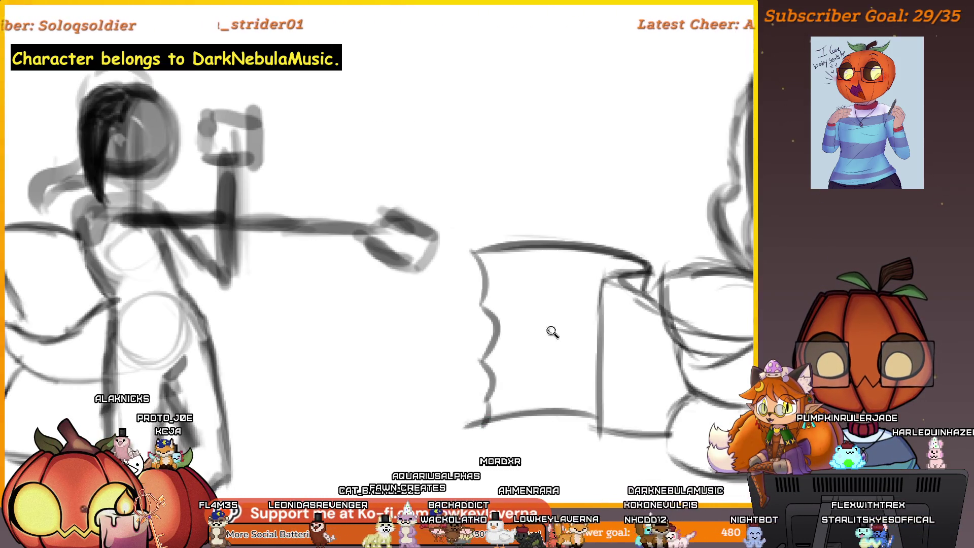
{"action": "scroll", "coordinate": [551, 334], "scroll_direction": "down", "scroll_amount": 5}
{"action": "scroll", "coordinate": [626, 344], "scroll_direction": "up", "scroll_amount": 2}
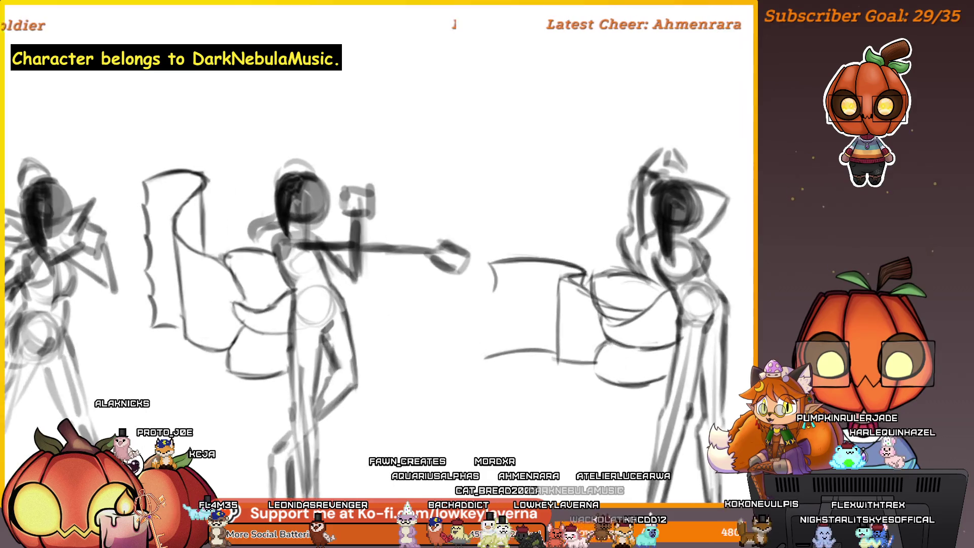
{"action": "key", "text": "ctrl+z"}
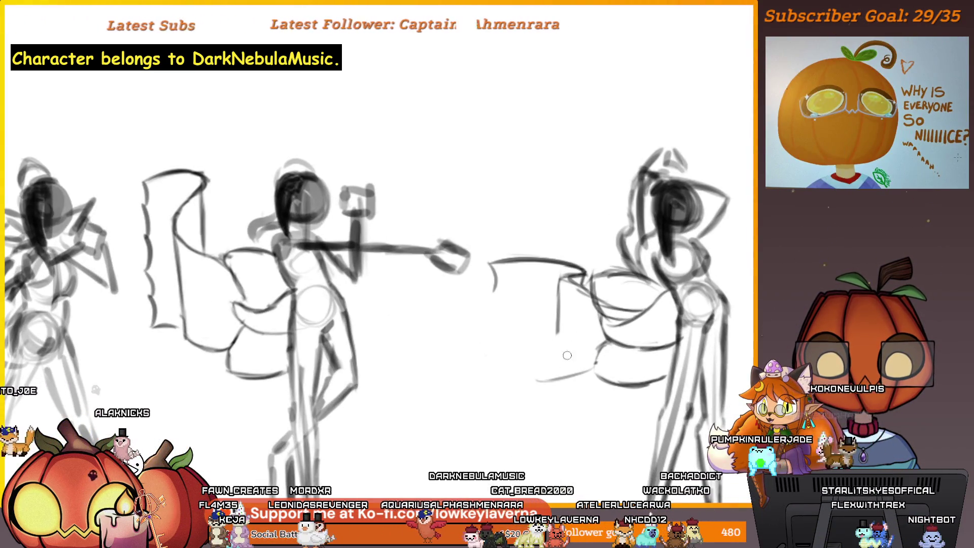
{"action": "mouse_move", "coordinate": [564, 330]}
{"action": "left_mouse_down"}
{"action": "mouse_move", "coordinate": [560, 374]}
{"action": "mouse_move", "coordinate": [571, 373]}
{"action": "left_mouse_up"}
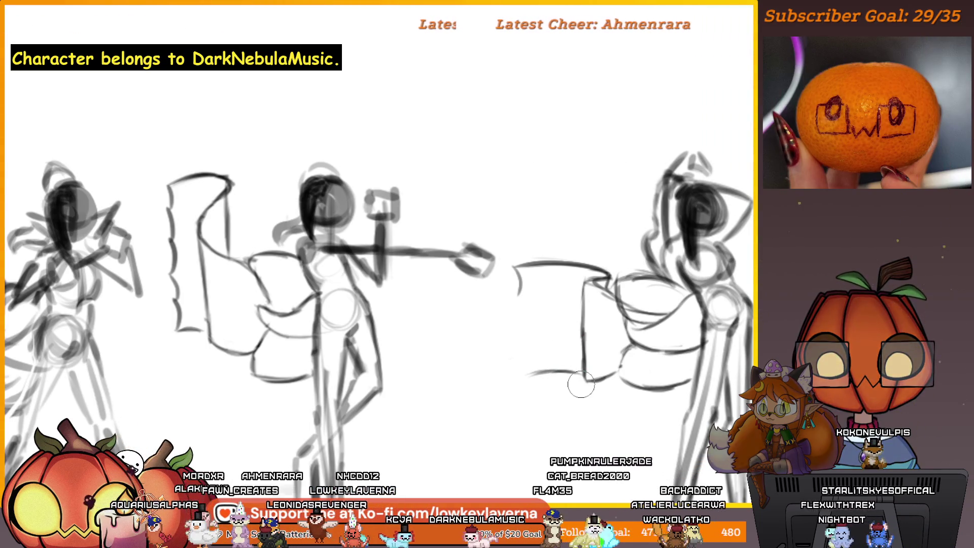
Add a short vertical stroke on the flag and mirror the canvas to check.
{"action": "scroll", "coordinate": [580, 384], "scroll_direction": "down", "scroll_amount": 3}
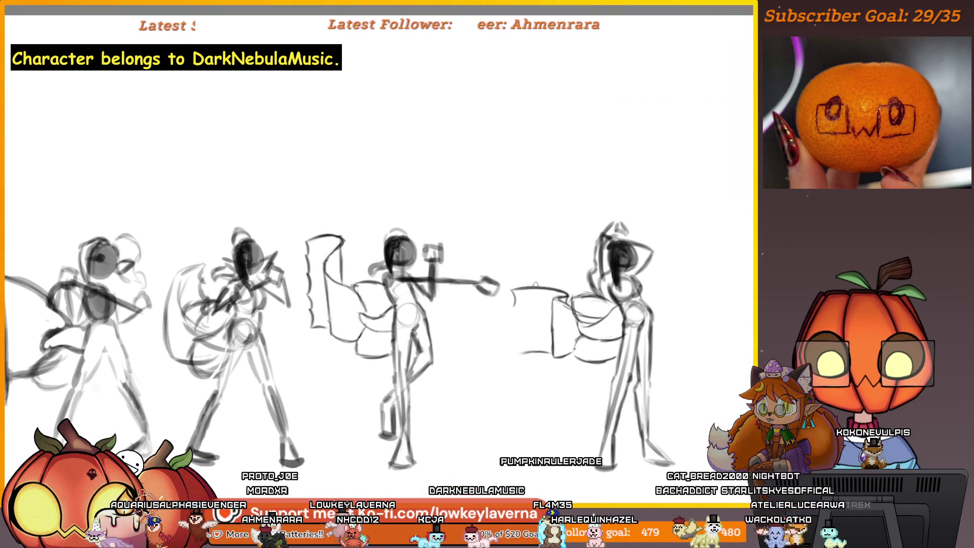
{"action": "left_click_drag", "start_coordinate": [518, 351], "coordinate": [524, 333]}
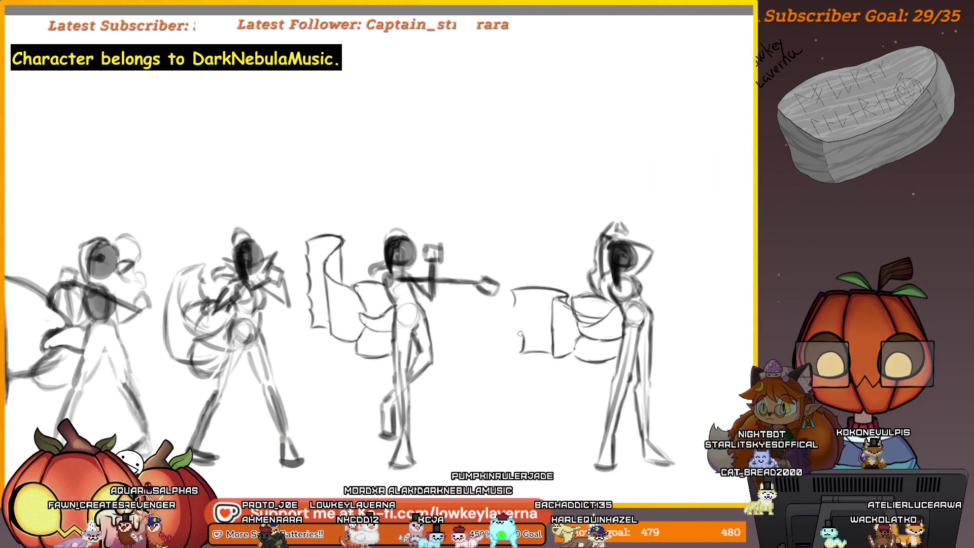
{"action": "left_click_drag", "start_coordinate": [521, 339], "coordinate": [517, 306]}
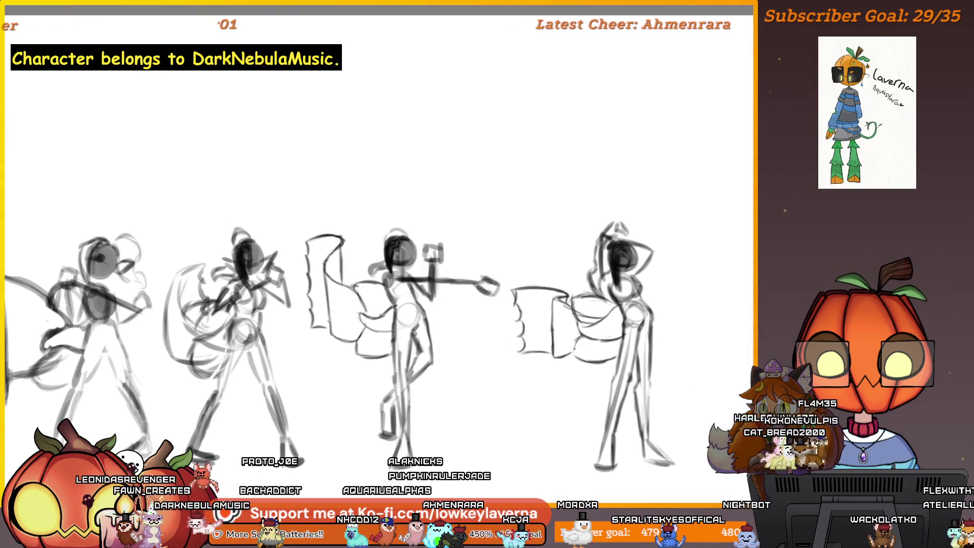
{"action": "key", "text": "m"}
{"action": "mouse_move", "coordinate": [290, 286]}
{"action": "left_mouse_down"}
{"action": "mouse_move", "coordinate": [518, 287]}
{"action": "mouse_move", "coordinate": [580, 315]}
{"action": "left_mouse_up"}
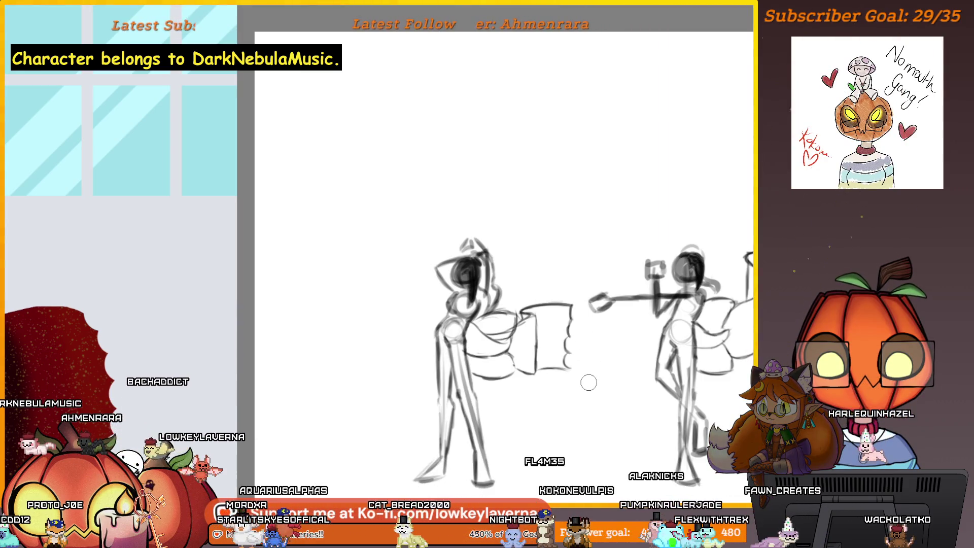
Zoom into the paper-flag figure, erase the stray vertical line, then undo to restore it.
{"action": "scroll", "coordinate": [588, 382], "scroll_direction": "up", "scroll_amount": 5}
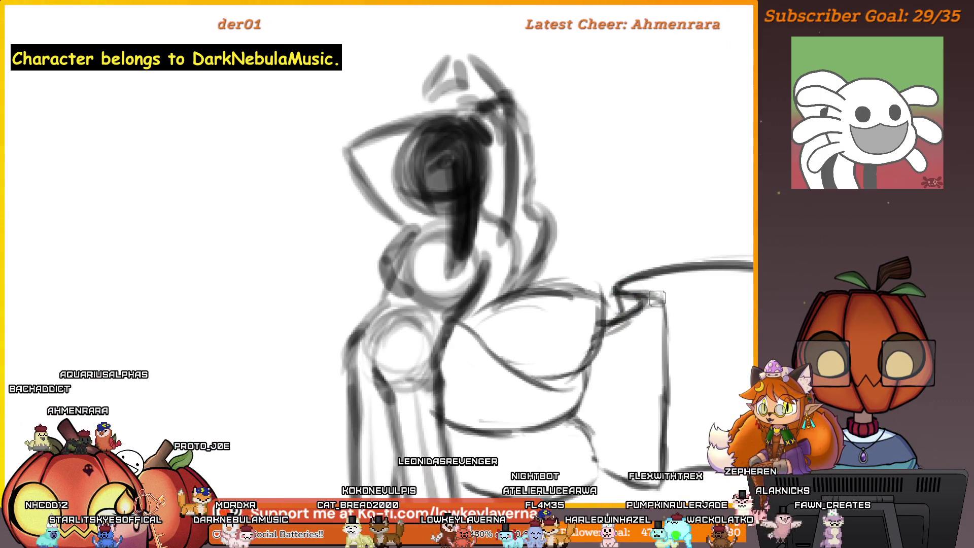
{"action": "scroll", "coordinate": [656, 299], "scroll_direction": "down", "scroll_amount": 2}
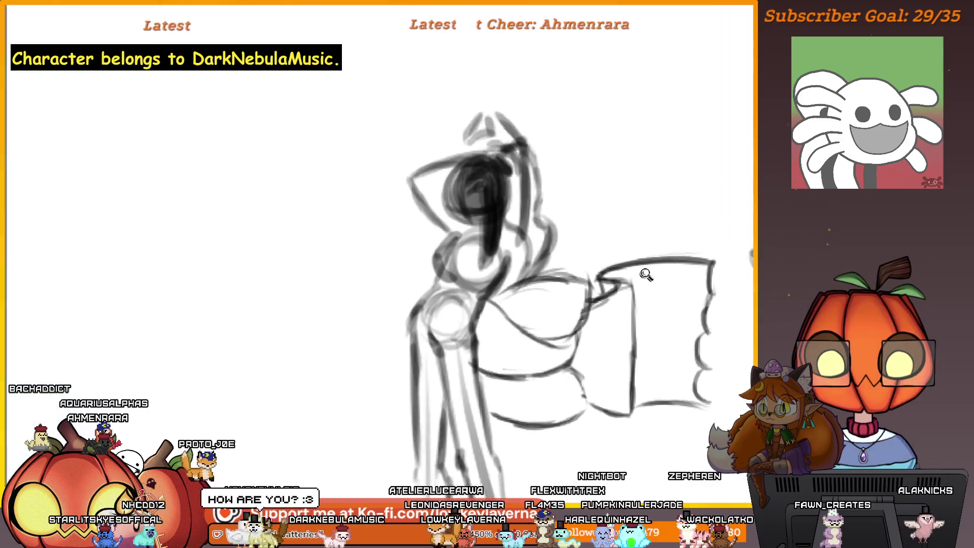
{"action": "scroll", "coordinate": [643, 276], "scroll_direction": "up", "scroll_amount": 2}
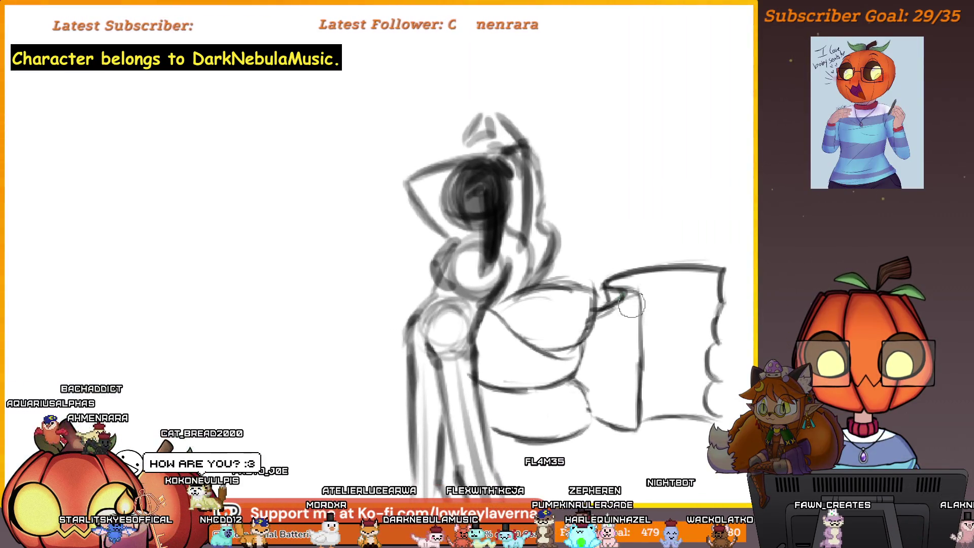
{"action": "left_click_drag", "start_coordinate": [640, 292], "coordinate": [653, 292]}
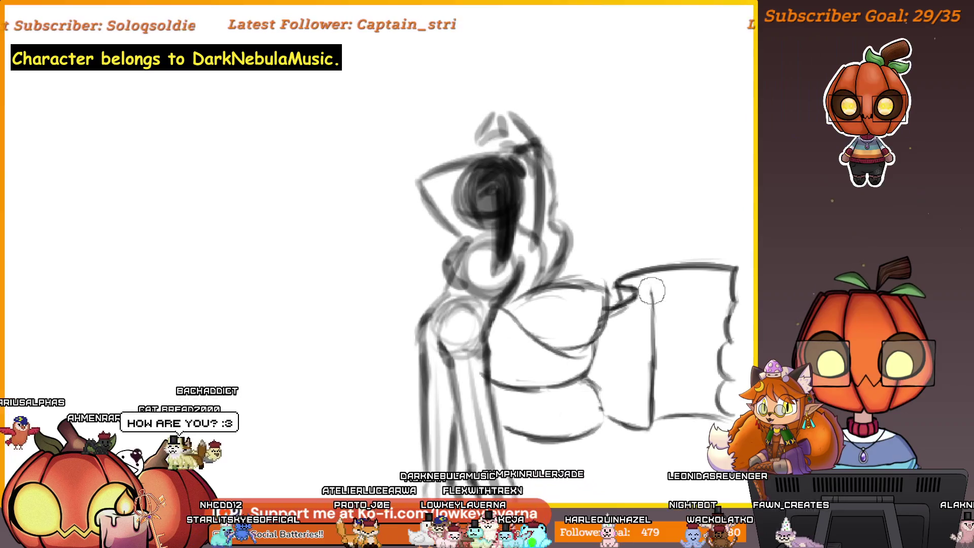
{"action": "left_click_drag", "start_coordinate": [655, 350], "coordinate": [652, 394]}
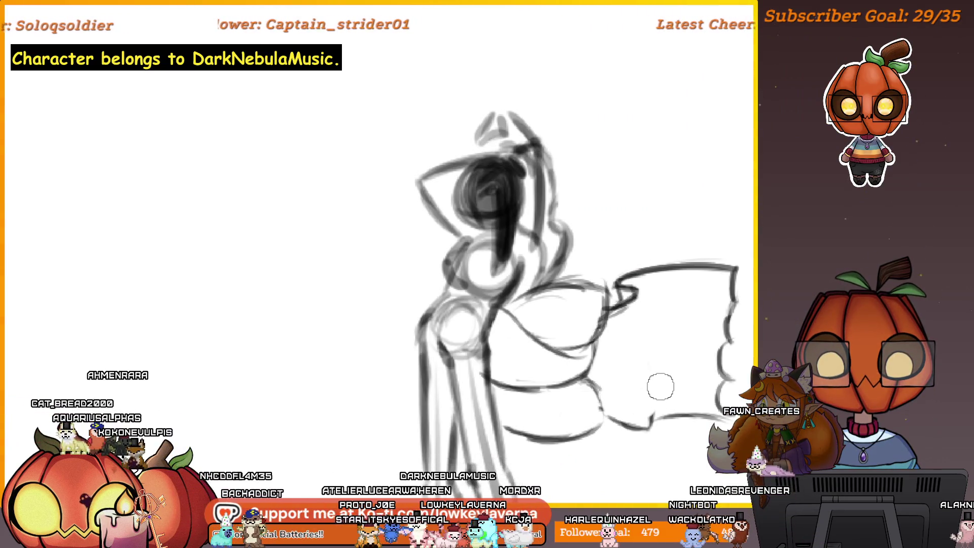
{"action": "scroll", "coordinate": [661, 387], "scroll_direction": "up", "scroll_amount": 3}
{"action": "mouse_move", "coordinate": [643, 253]}
{"action": "left_mouse_down"}
{"action": "mouse_move", "coordinate": [630, 205]}
{"action": "mouse_move", "coordinate": [588, 135]}
{"action": "mouse_move", "coordinate": [612, 403]}
{"action": "left_mouse_up"}
{"action": "key", "text": "ctrl+z"}
Zoom back out over the lineup and put the paper-flag figure into free transform.
{"action": "scroll", "coordinate": [644, 340], "scroll_direction": "down", "scroll_amount": 5}
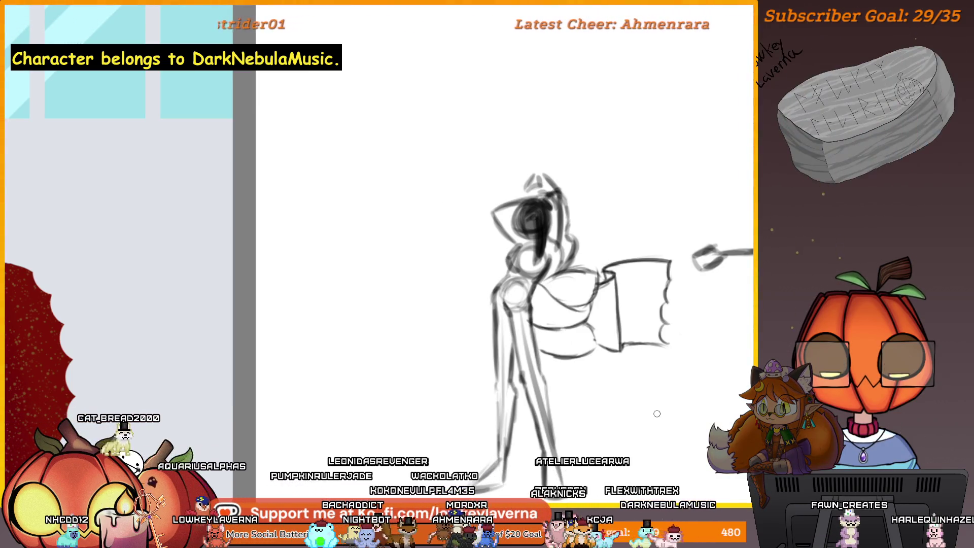
{"action": "scroll", "coordinate": [614, 340], "scroll_direction": "down", "scroll_amount": 2}
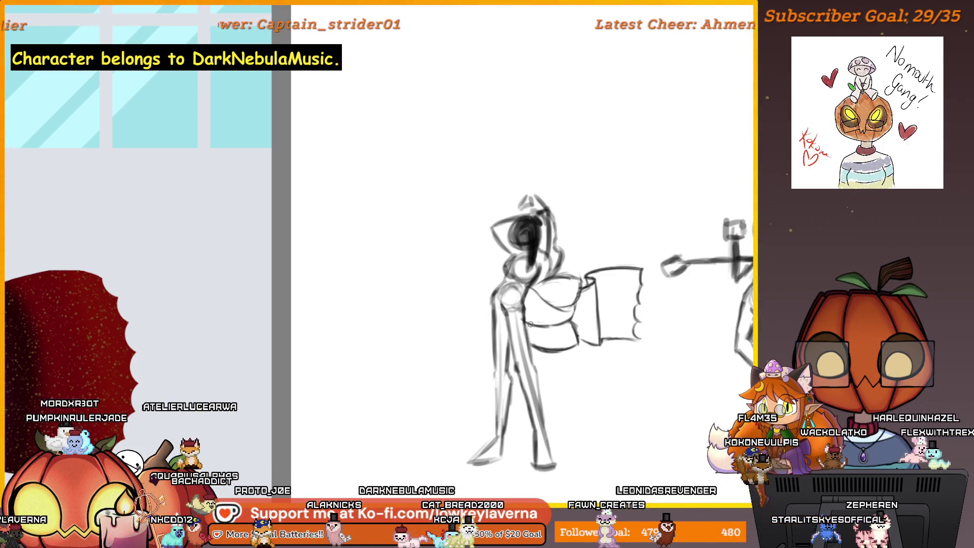
{"action": "scroll", "coordinate": [530, 324], "scroll_direction": "up", "scroll_amount": 5}
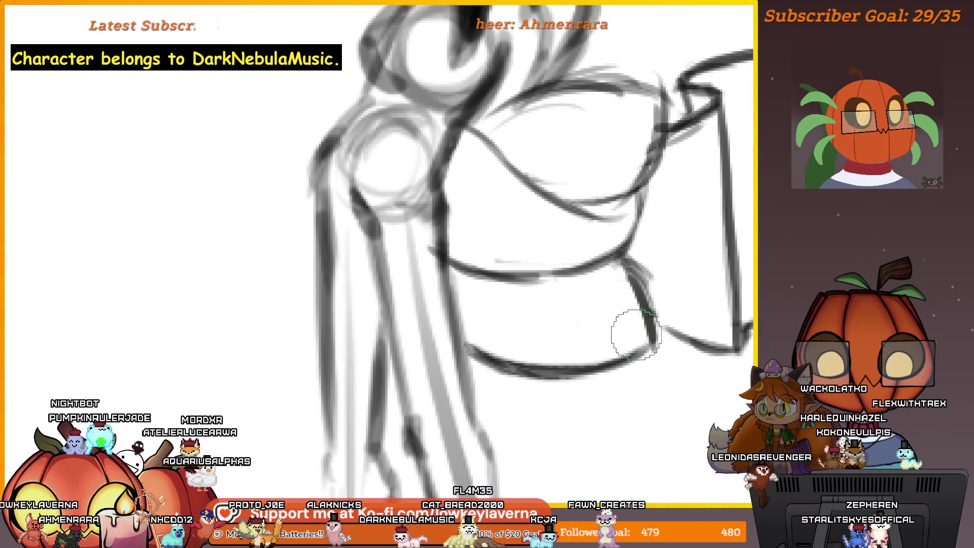
{"action": "scroll", "coordinate": [595, 361], "scroll_direction": "down", "scroll_amount": 5}
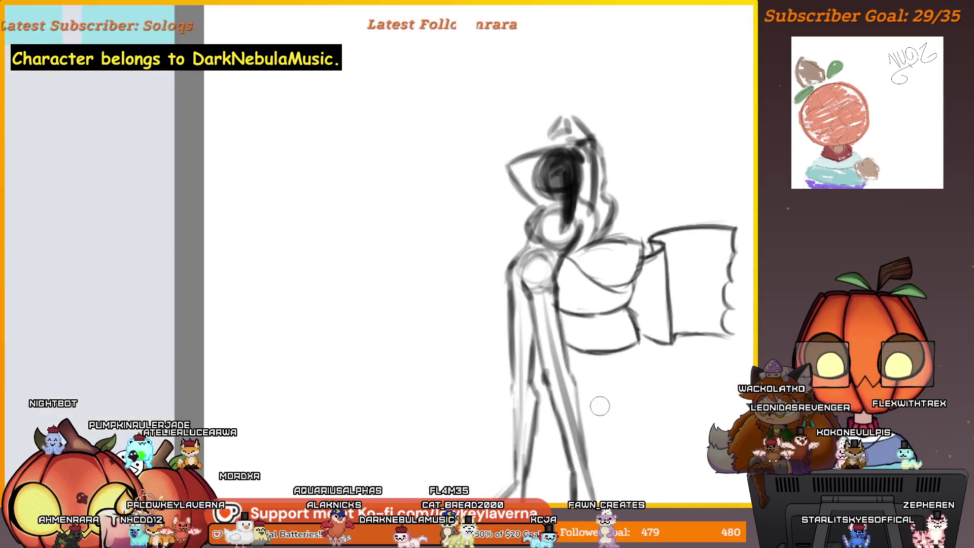
{"action": "left_click_drag", "start_coordinate": [618, 460], "coordinate": [596, 409]}
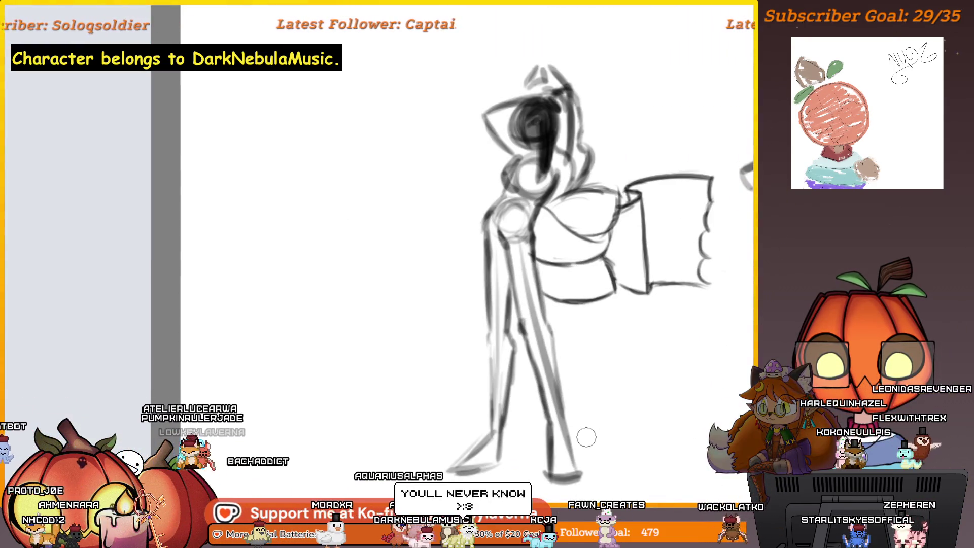
{"action": "scroll", "coordinate": [593, 406], "scroll_direction": "down", "scroll_amount": 3}
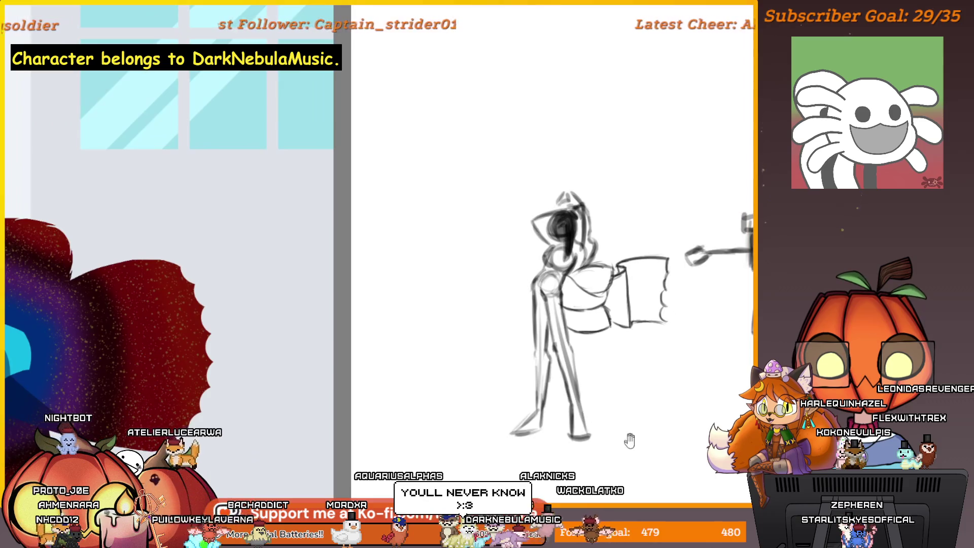
{"action": "scroll", "coordinate": [606, 432], "scroll_direction": "down", "scroll_amount": 1}
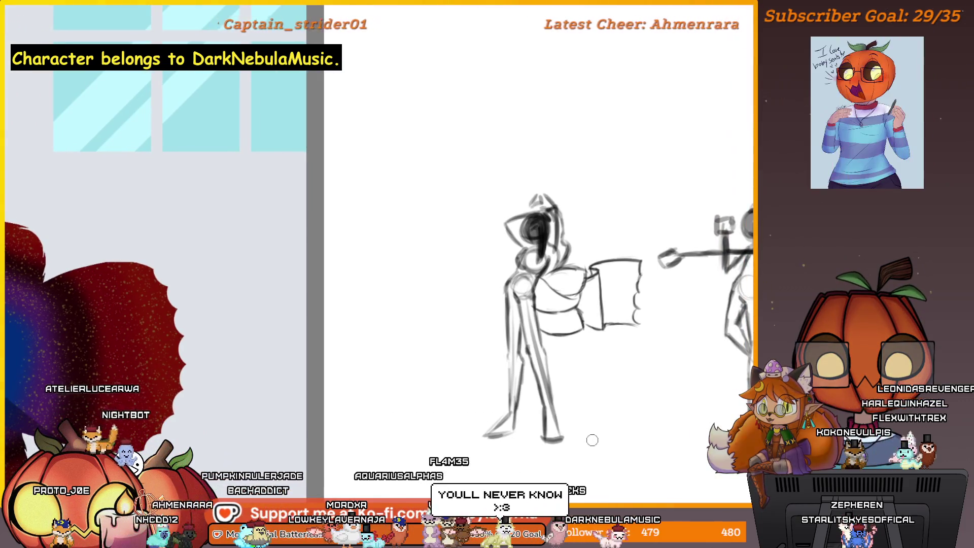
{"action": "scroll", "coordinate": [613, 355], "scroll_direction": "down", "scroll_amount": 2}
{"action": "scroll", "coordinate": [616, 355], "scroll_direction": "down", "scroll_amount": 1}
{"action": "scroll", "coordinate": [617, 355], "scroll_direction": "down", "scroll_amount": 1}
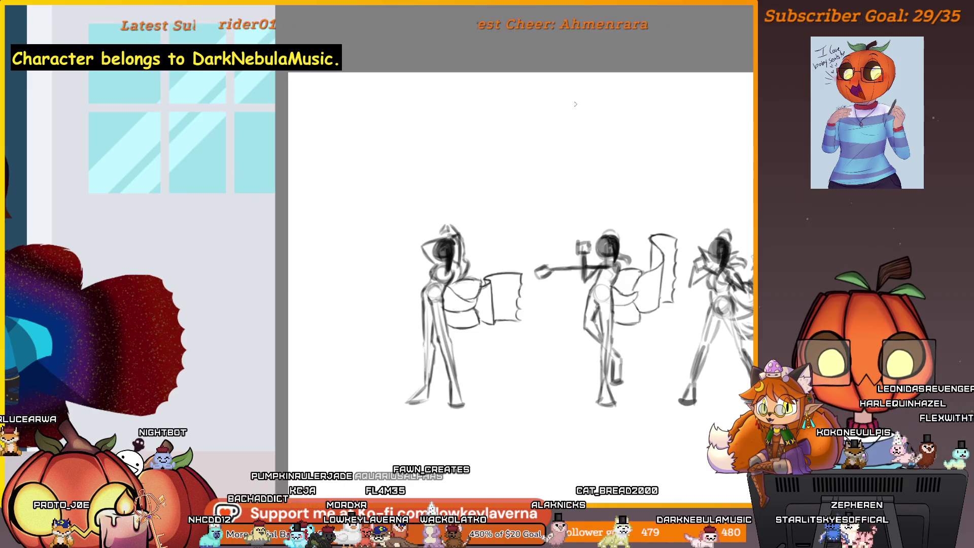
{"action": "key", "text": "ctrl+t"}
Drag the paper-flag figure past the third pose to the lineup's right end and confirm.
{"action": "mouse_move", "coordinate": [496, 361]}
{"action": "left_mouse_down"}
{"action": "mouse_move", "coordinate": [417, 368]}
{"action": "mouse_move", "coordinate": [663, 374]}
{"action": "left_mouse_up"}
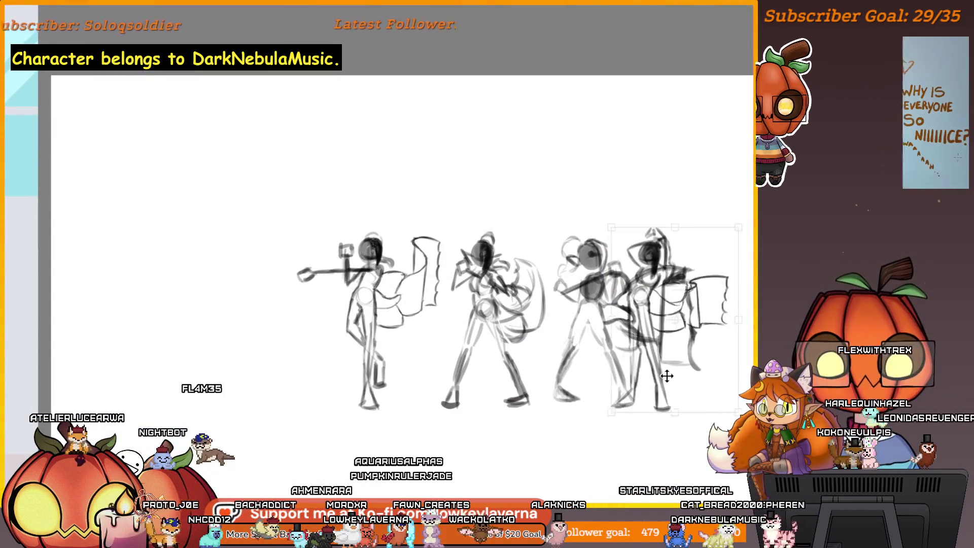
{"action": "mouse_move", "coordinate": [445, 375]}
{"action": "left_mouse_down"}
{"action": "mouse_move", "coordinate": [552, 388]}
{"action": "mouse_move", "coordinate": [573, 373]}
{"action": "left_mouse_up"}
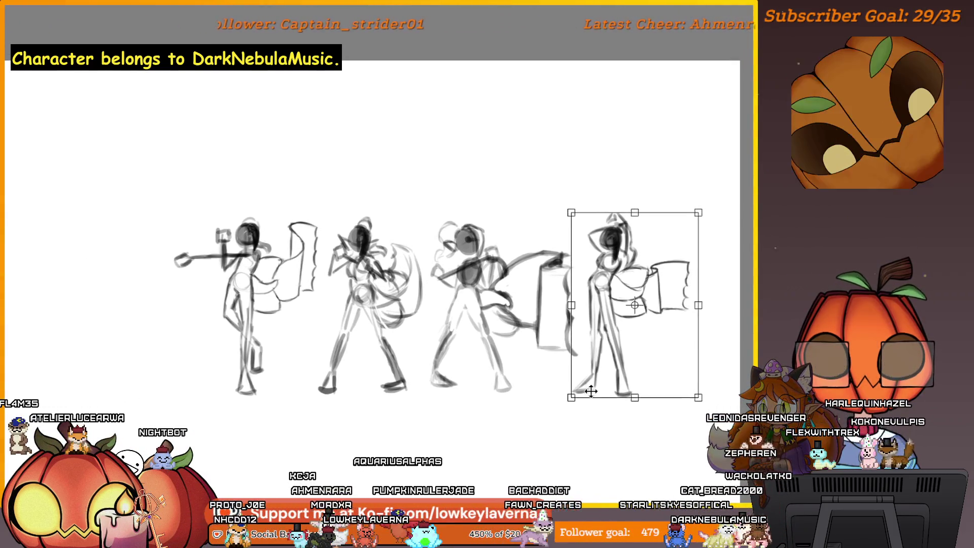
{"action": "scroll", "coordinate": [639, 266], "scroll_direction": "up", "scroll_amount": 3}
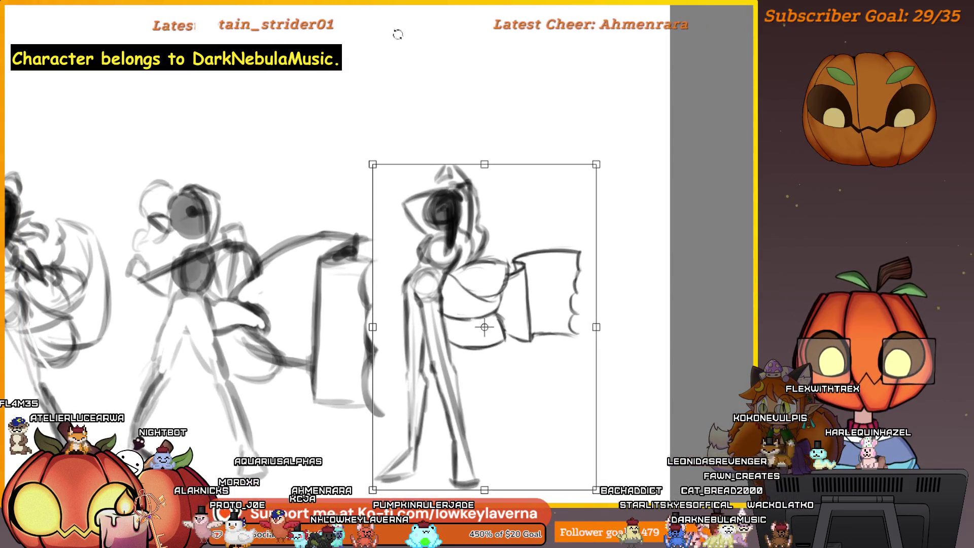
{"action": "key", "text": "Return"}
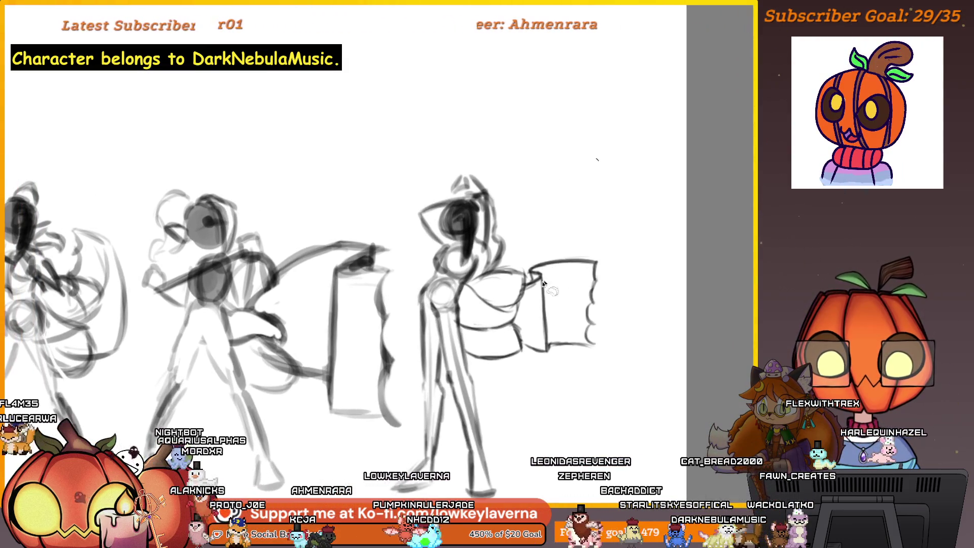
Lasso the paper flag, try enlarging and raising it, then undo the resize.
{"action": "left_click_drag", "start_coordinate": [526, 228], "coordinate": [520, 316]}
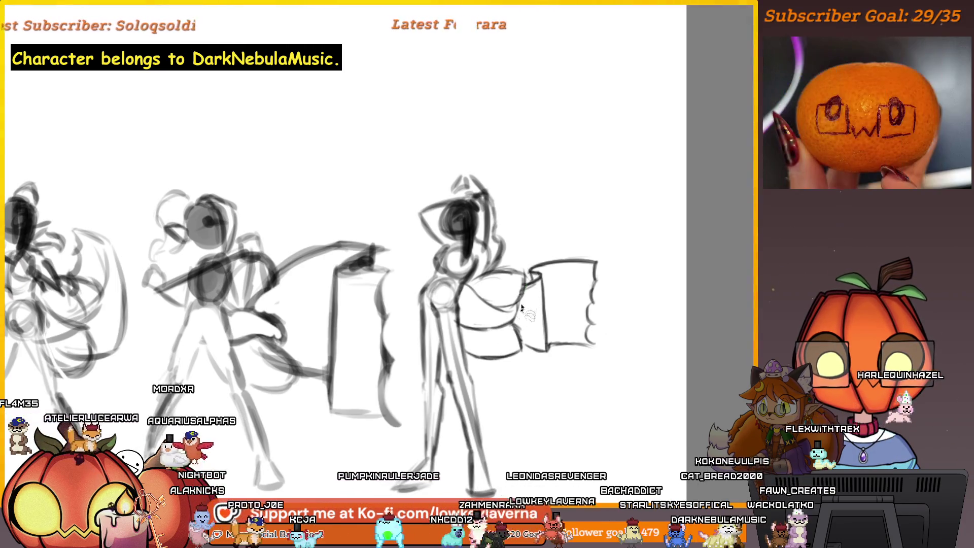
{"action": "key", "text": "ctrl+t"}
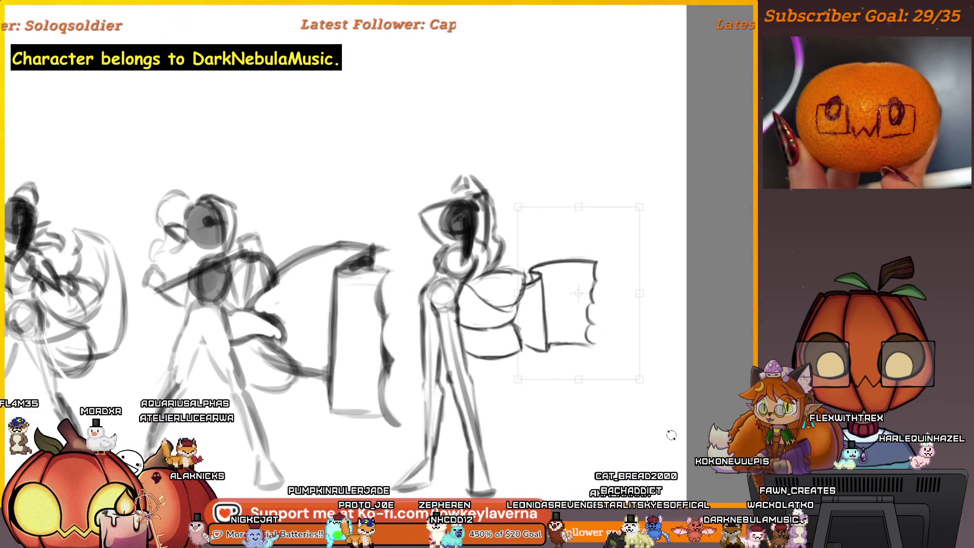
{"action": "left_click_drag", "start_coordinate": [670, 430], "coordinate": [659, 436]}
{"action": "left_click_drag", "start_coordinate": [639, 379], "coordinate": [679, 421]}
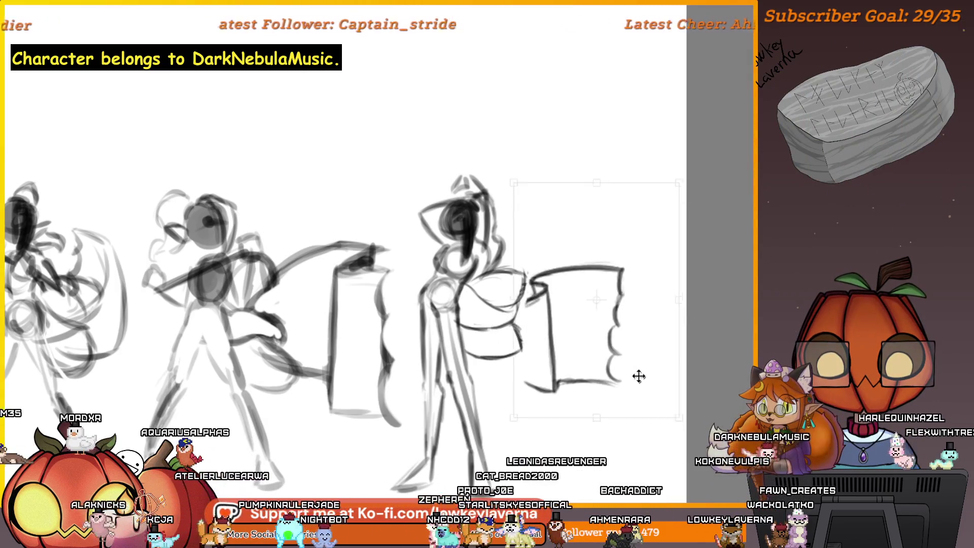
{"action": "left_click_drag", "start_coordinate": [639, 382], "coordinate": [638, 365]}
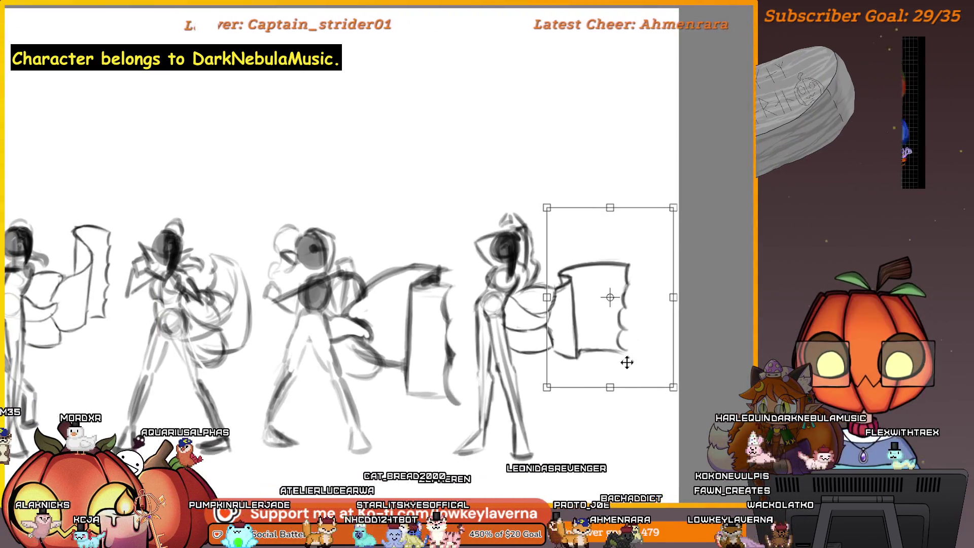
{"action": "key", "text": "ctrl+z"}
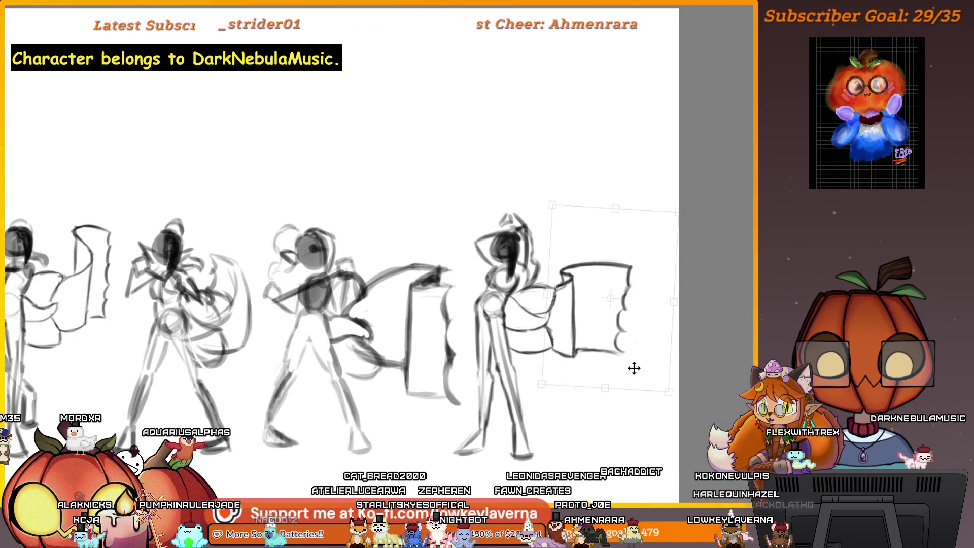
{"action": "scroll", "coordinate": [636, 195], "scroll_direction": "down", "scroll_amount": 3}
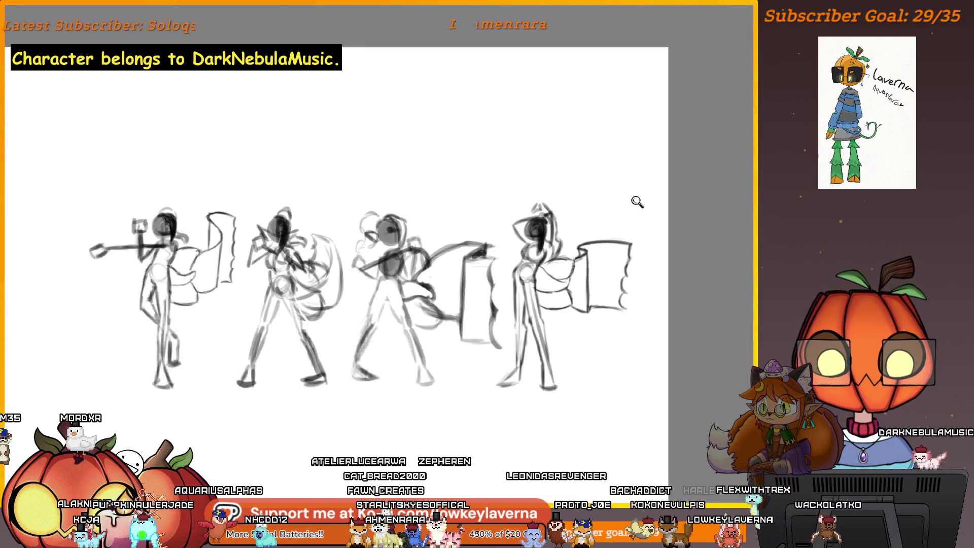
{"action": "scroll", "coordinate": [636, 314], "scroll_direction": "up", "scroll_amount": 1}
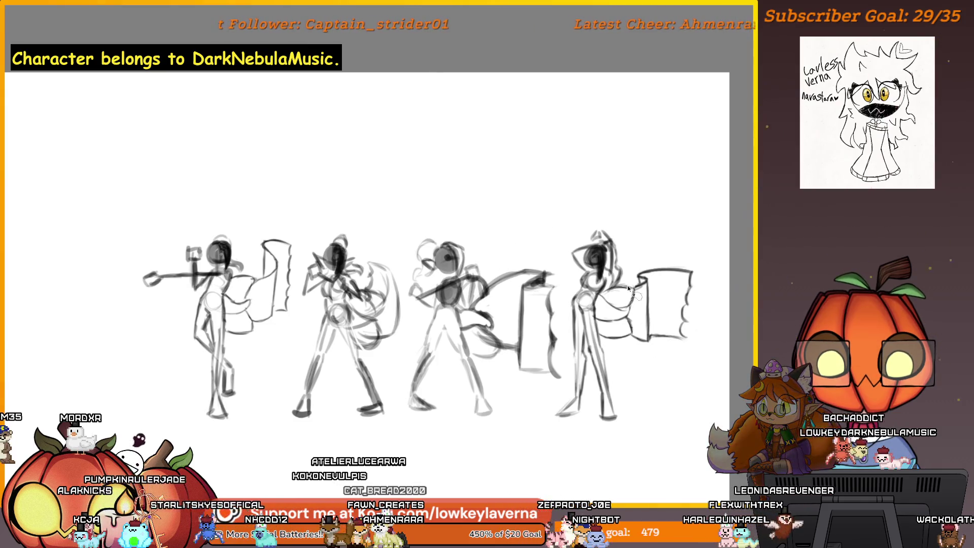
{"action": "scroll", "coordinate": [634, 402], "scroll_direction": "up", "scroll_amount": 1}
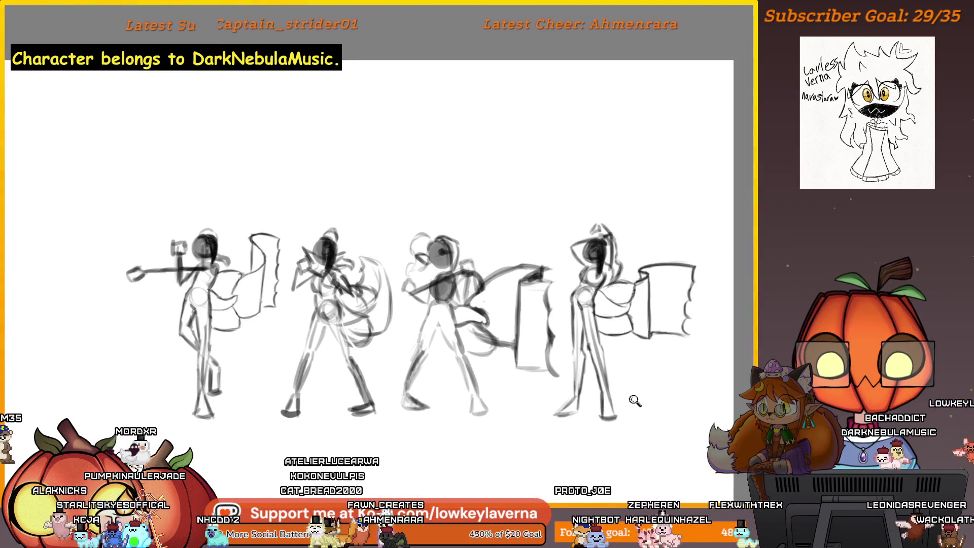
{"action": "scroll", "coordinate": [541, 460], "scroll_direction": "up", "scroll_amount": 1}
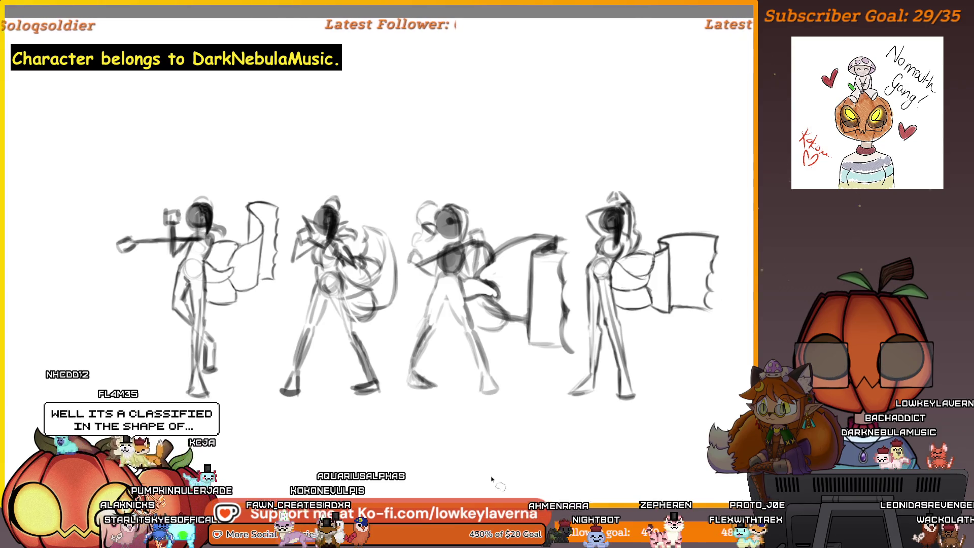
{"action": "scroll", "coordinate": [490, 478], "scroll_direction": "down", "scroll_amount": 1}
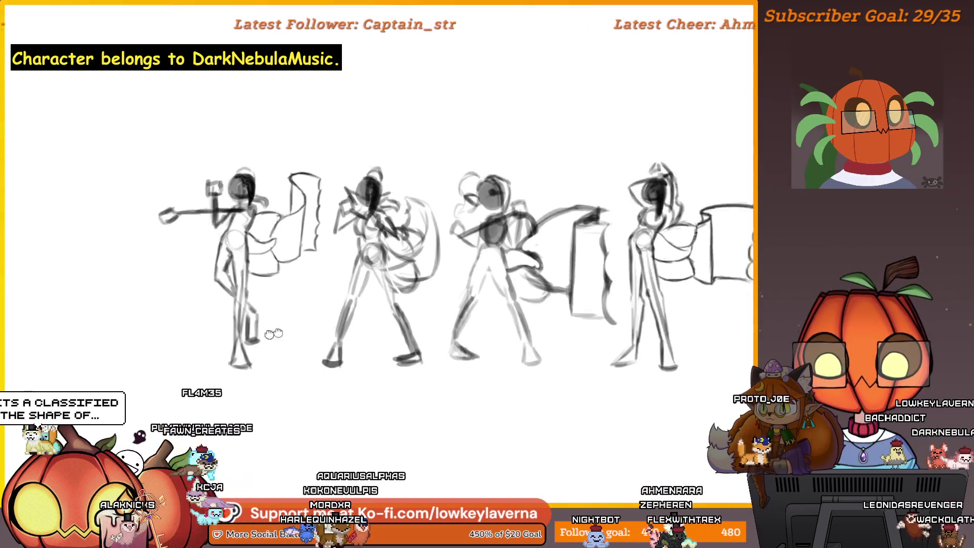
{"action": "scroll", "coordinate": [470, 348], "scroll_direction": "left", "scroll_amount": 5}
{"action": "scroll", "coordinate": [470, 348], "scroll_direction": "left", "scroll_amount": 1}
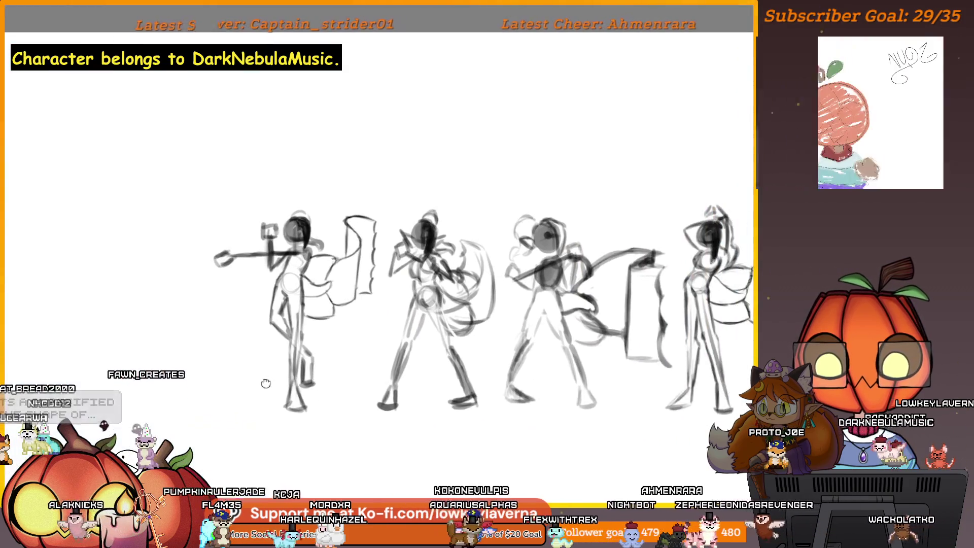
{"action": "mouse_move", "coordinate": [580, 375]}
{"action": "left_mouse_down"}
{"action": "mouse_move", "coordinate": [592, 379]}
{"action": "mouse_move", "coordinate": [606, 360]}
{"action": "left_mouse_up"}
{"action": "scroll", "coordinate": [582, 352], "scroll_direction": "up", "scroll_amount": 2}
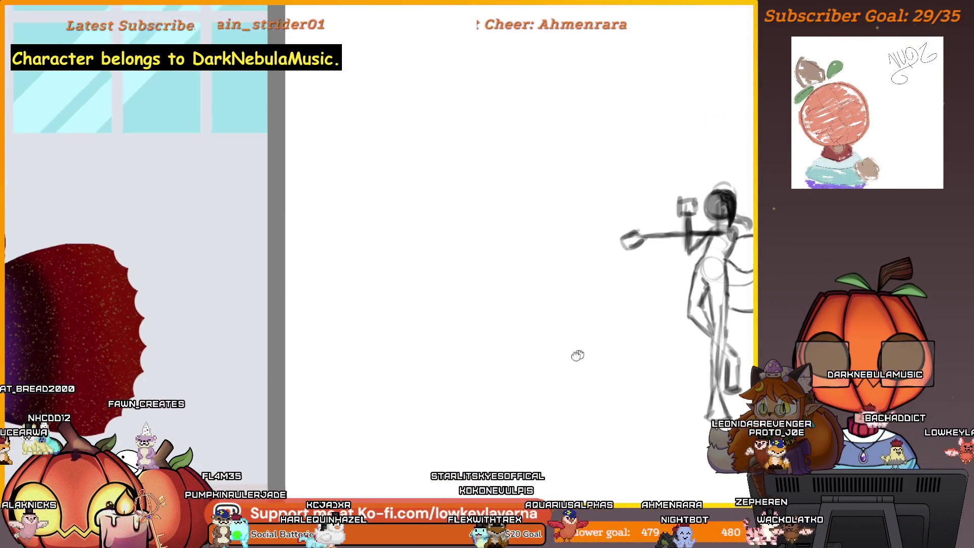
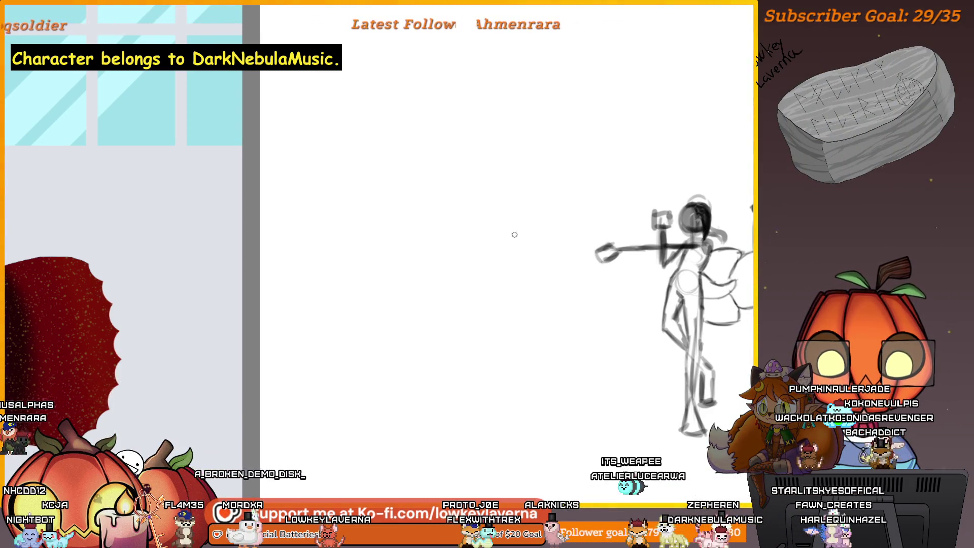
Redraw the staff stroke thinner, sketch a dark ringed orb ahead of it, and mirror the canvas horizontally.
{"action": "left_click_drag", "start_coordinate": [461, 230], "coordinate": [460, 235]}
{"action": "key", "text": "ctrl+z"}
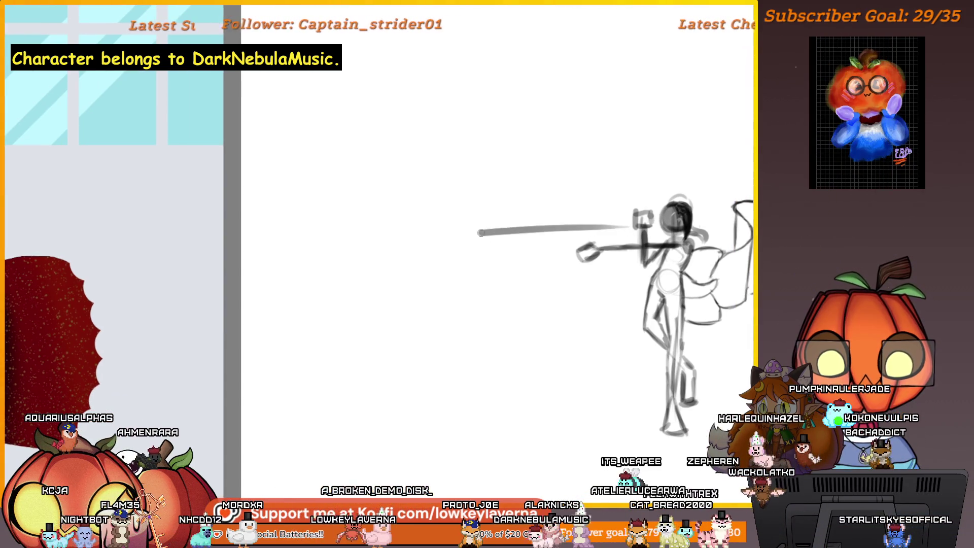
{"action": "key", "text": "ctrl+z"}
{"action": "left_click_drag", "start_coordinate": [616, 225], "coordinate": [504, 235]}
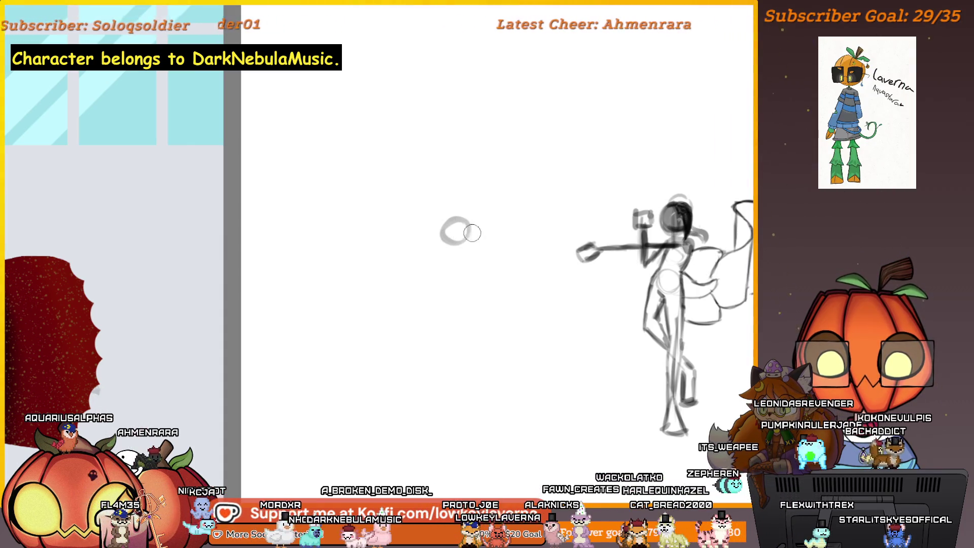
{"action": "left_click_drag", "start_coordinate": [464, 223], "coordinate": [459, 231]}
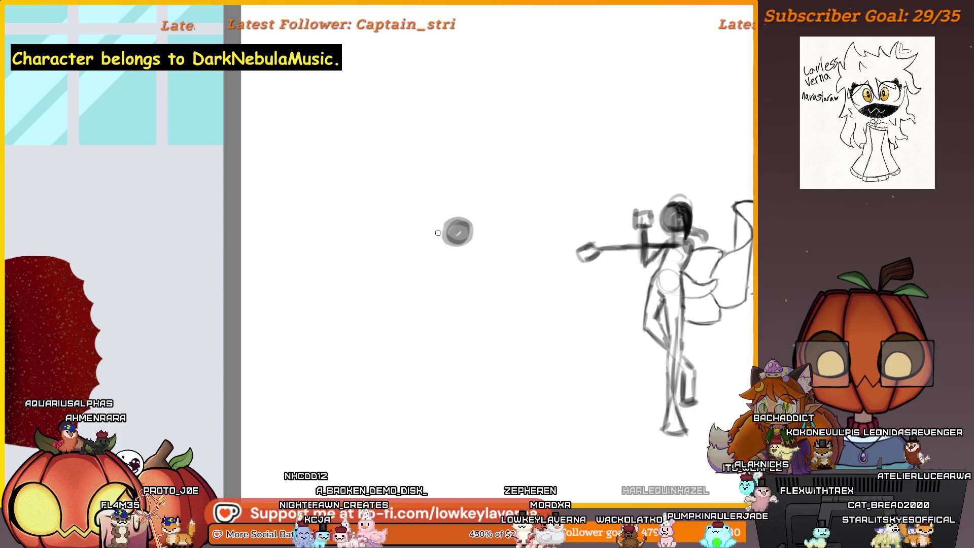
{"action": "left_click_drag", "start_coordinate": [509, 307], "coordinate": [505, 323]}
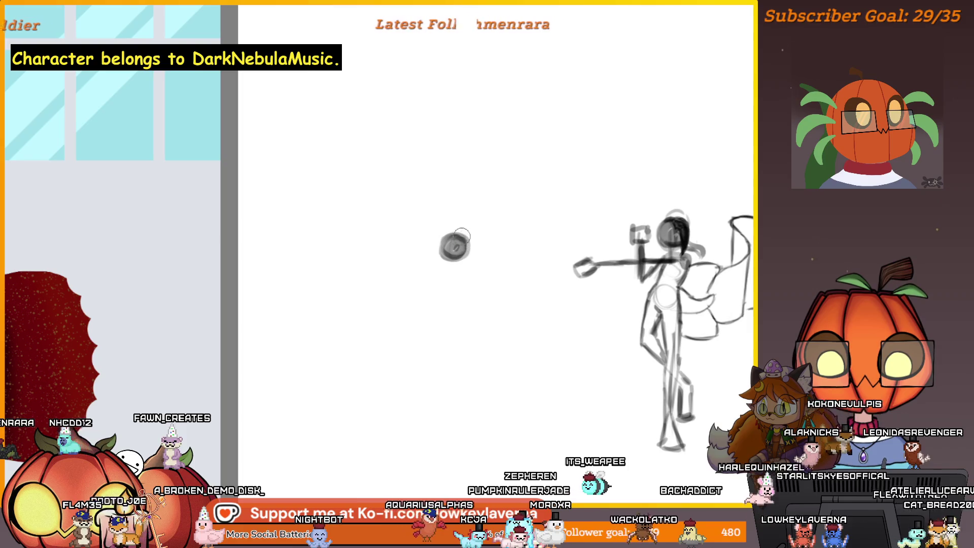
{"action": "key", "text": "m"}
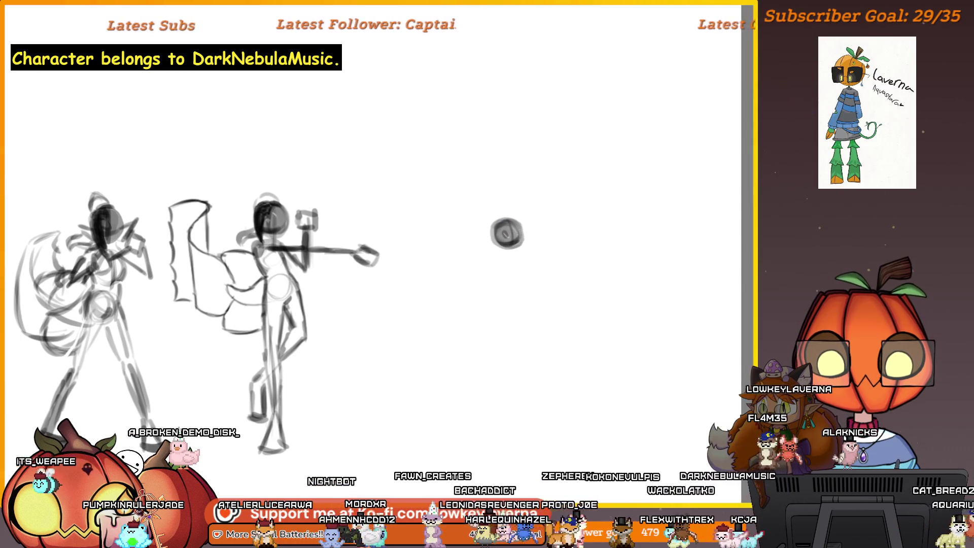
Draw two small rings one below the other under the dark orb.
{"action": "left_click_drag", "start_coordinate": [506, 257], "coordinate": [481, 261]}
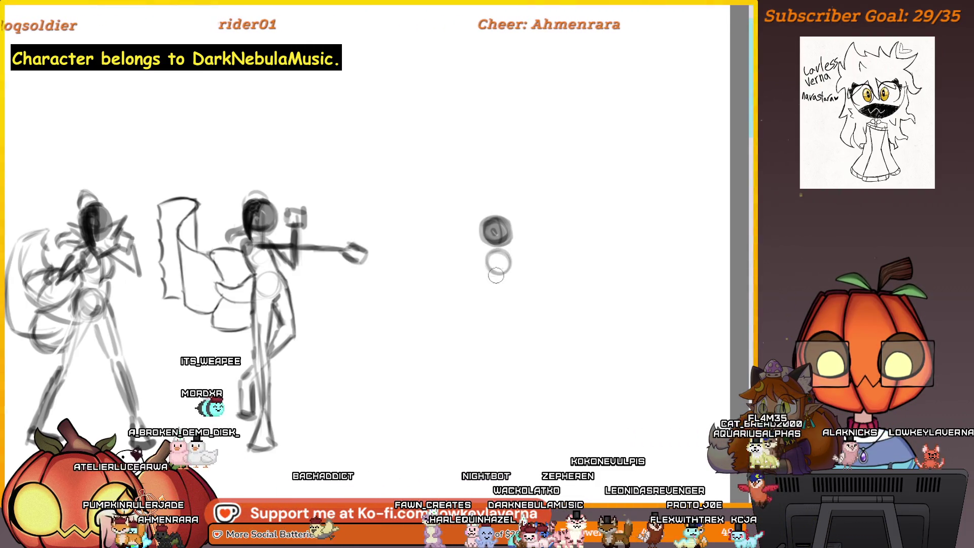
{"action": "left_click_drag", "start_coordinate": [524, 243], "coordinate": [539, 243]}
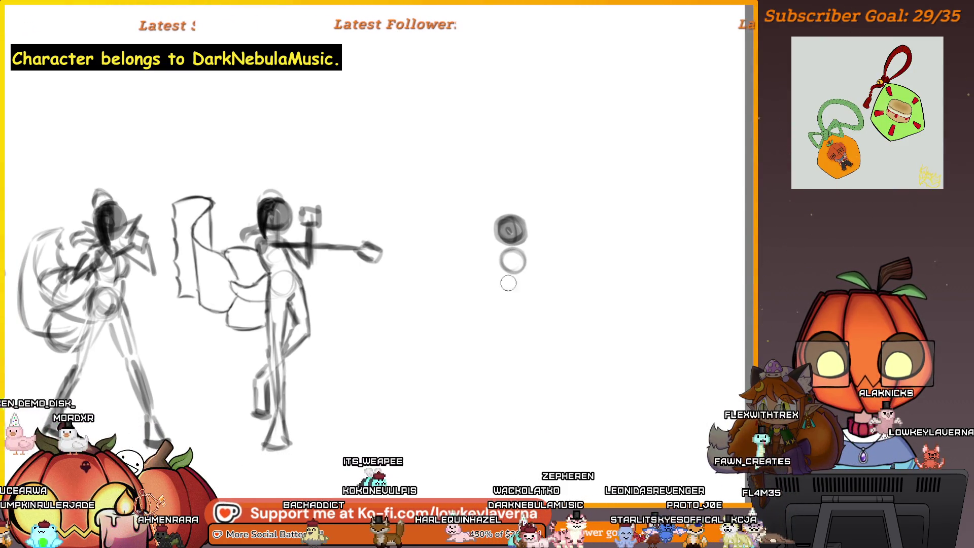
{"action": "left_click_drag", "start_coordinate": [524, 290], "coordinate": [527, 291]}
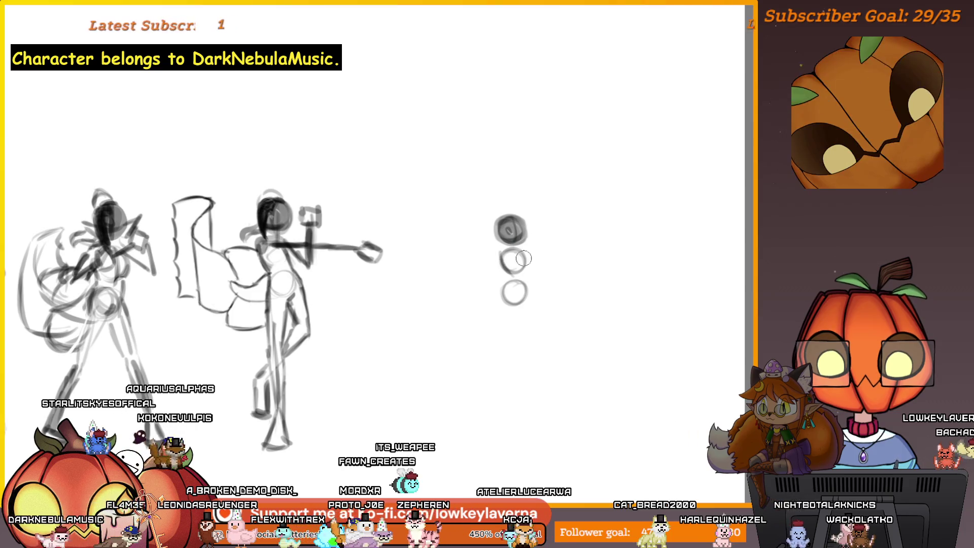
Sketch a large teardrop-shaped circle above and right of the orb column.
{"action": "left_click_drag", "start_coordinate": [511, 256], "coordinate": [502, 282]}
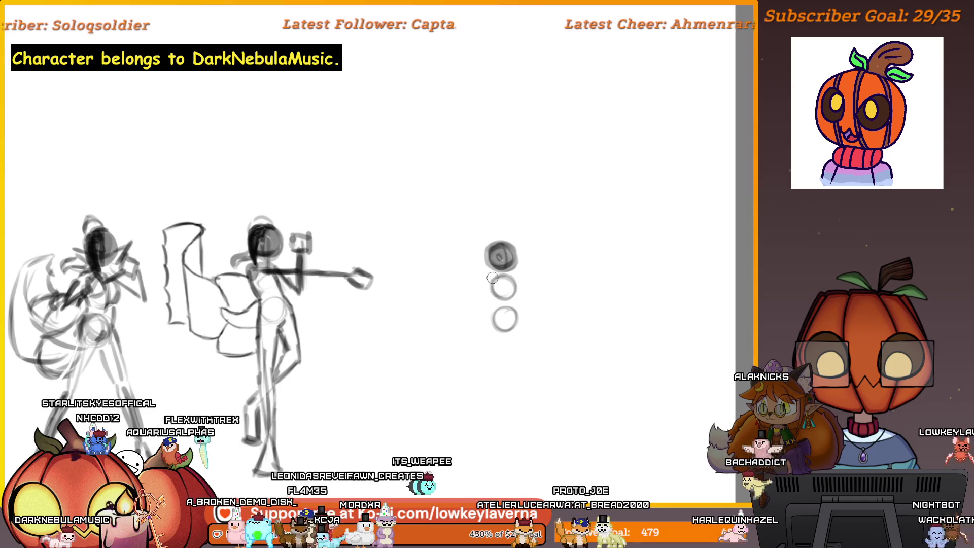
{"action": "scroll", "coordinate": [527, 284], "scroll_direction": "right", "scroll_amount": 1}
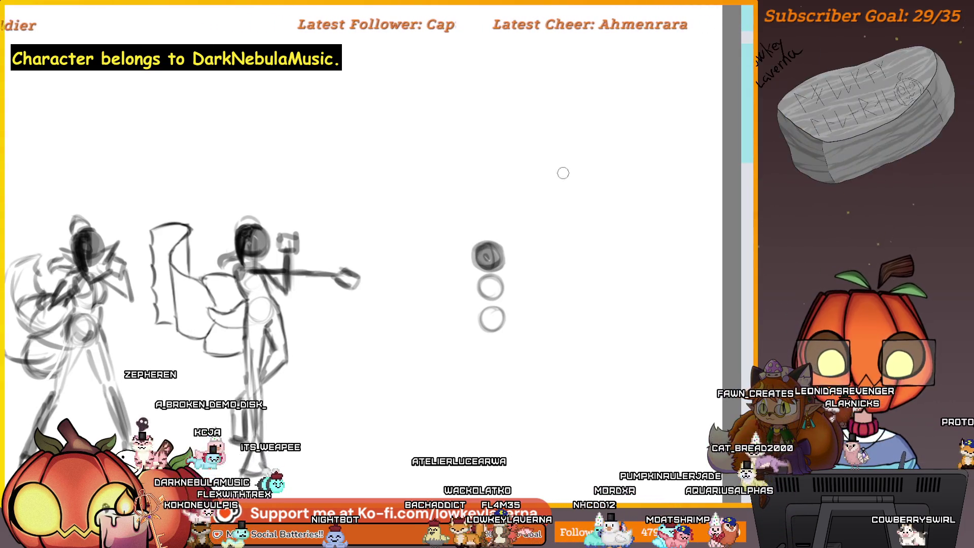
{"action": "mouse_move", "coordinate": [583, 155]}
{"action": "left_mouse_down"}
{"action": "mouse_move", "coordinate": [584, 191]}
{"action": "mouse_move", "coordinate": [588, 148]}
{"action": "left_mouse_up"}
{"action": "left_click_drag", "start_coordinate": [498, 183], "coordinate": [523, 203]}
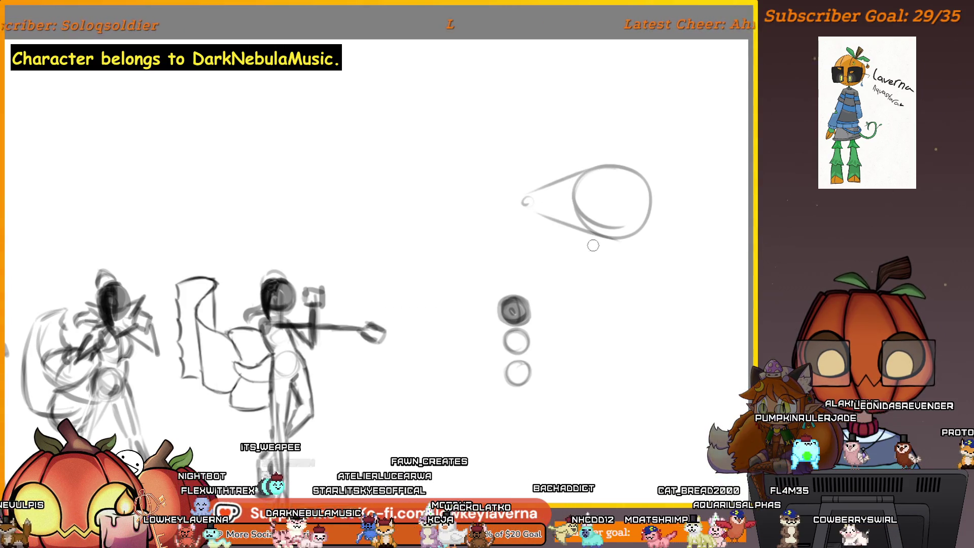
Erase the large oval, its cone lines and leftover fragments with a large eraser.
{"action": "left_click_drag", "start_coordinate": [668, 297], "coordinate": [629, 327]}
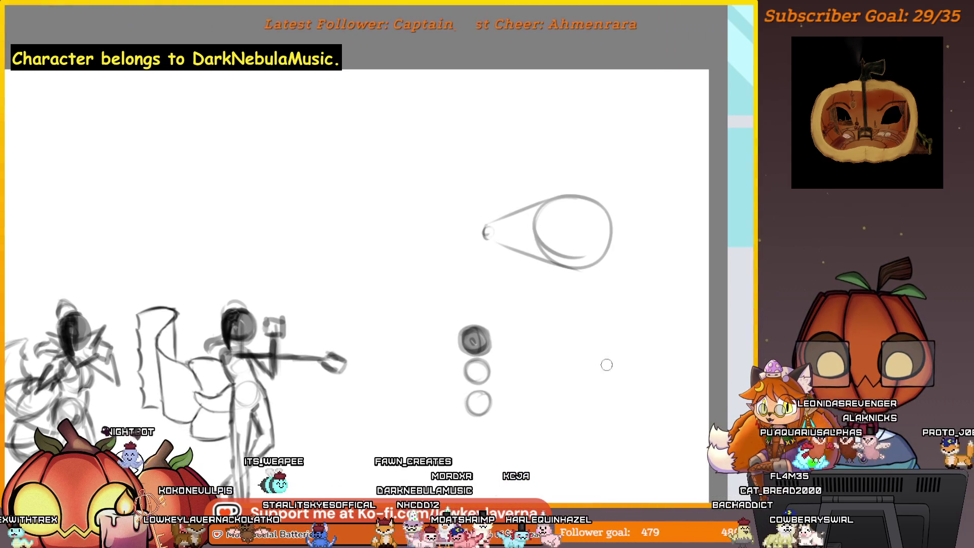
{"action": "key", "text": "e"}
{"action": "mouse_move", "coordinate": [454, 248]}
{"action": "left_mouse_down"}
{"action": "mouse_move", "coordinate": [618, 253]}
{"action": "mouse_move", "coordinate": [425, 276]}
{"action": "left_mouse_up"}
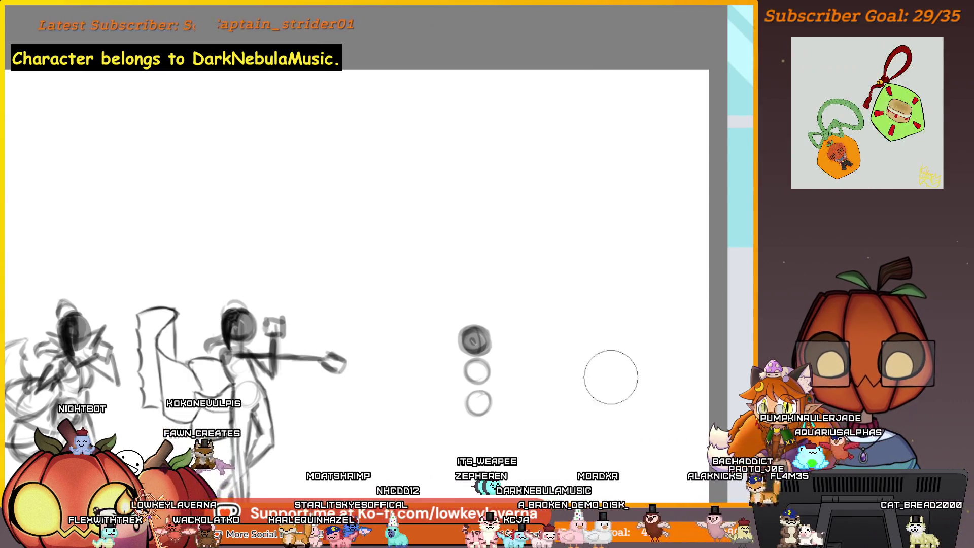
{"action": "left_click_drag", "start_coordinate": [524, 432], "coordinate": [583, 351]}
{"action": "scroll", "coordinate": [577, 339], "scroll_direction": "up", "scroll_amount": 2}
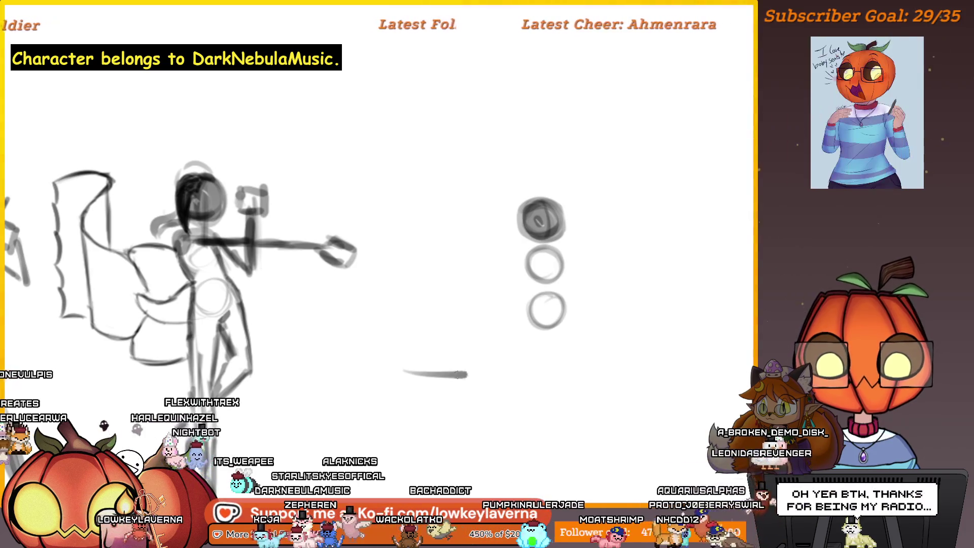
{"action": "left_click_drag", "start_coordinate": [611, 420], "coordinate": [573, 430]}
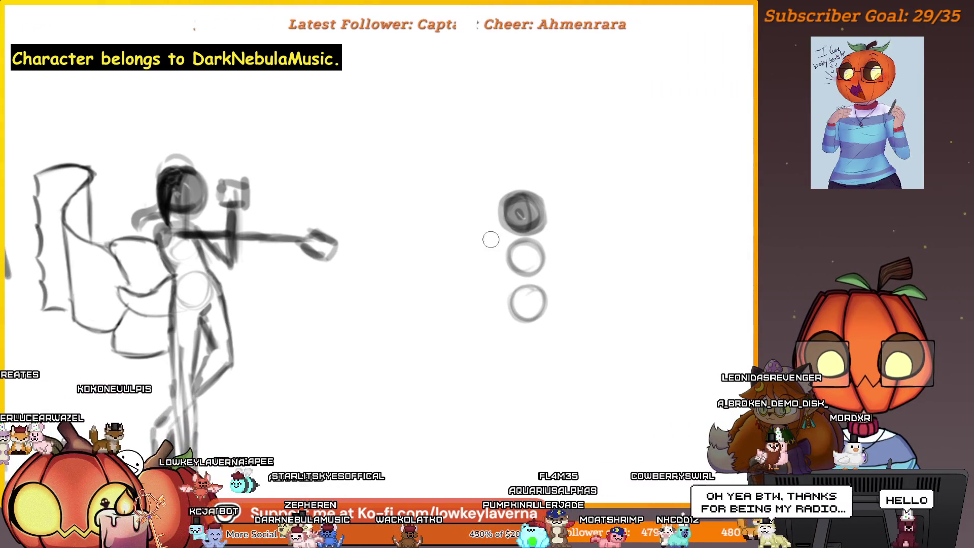
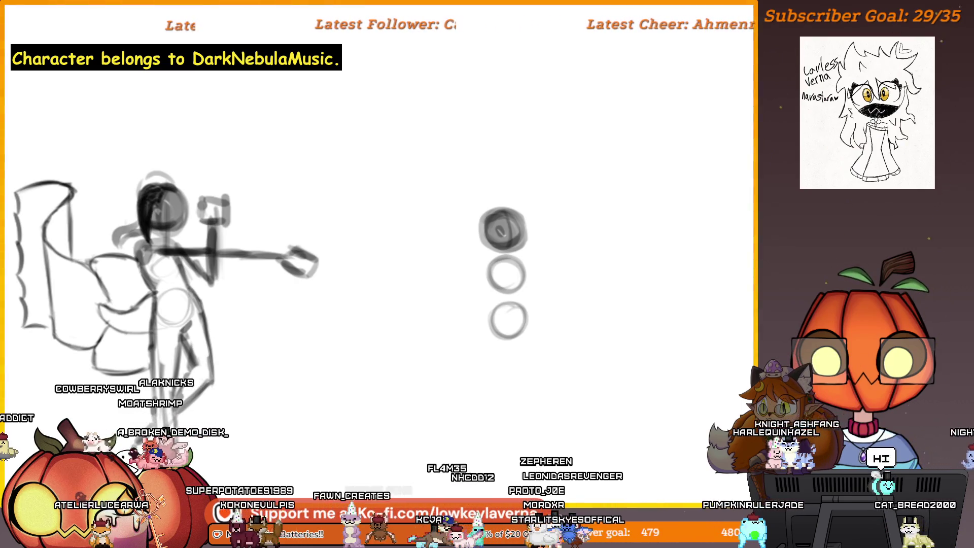
Erase the two lighter circles below the dark ring, leaving a faint arc, then return to the brush.
{"action": "left_click_drag", "start_coordinate": [507, 276], "coordinate": [535, 304]}
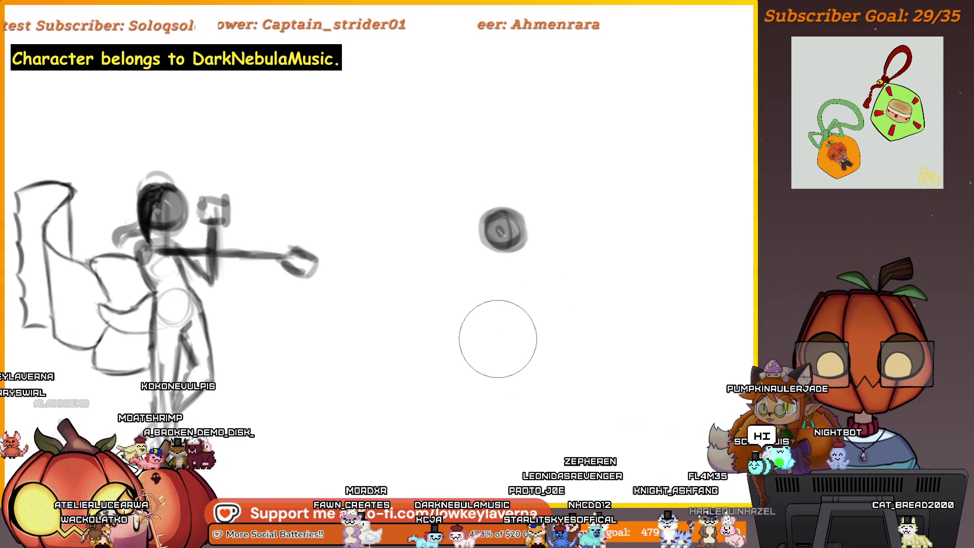
{"action": "key", "text": "b"}
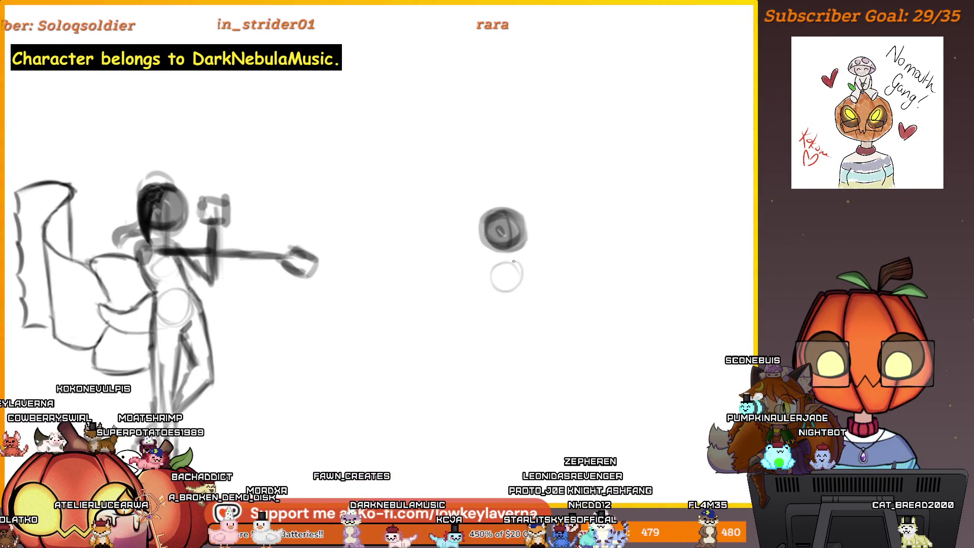
{"action": "mouse_move", "coordinate": [495, 260]}
{"action": "left_mouse_down"}
{"action": "mouse_move", "coordinate": [483, 271]}
{"action": "mouse_move", "coordinate": [494, 298]}
{"action": "left_mouse_up"}
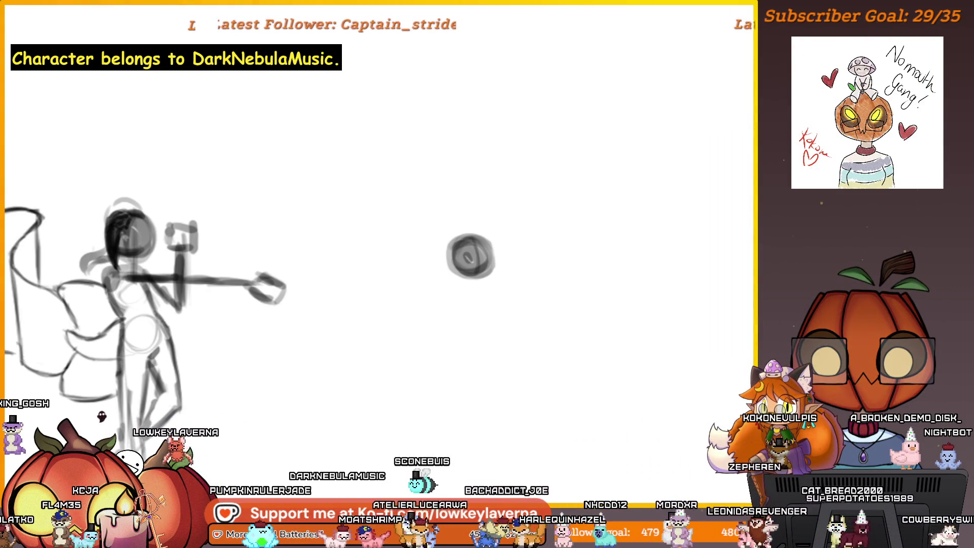
Draw a small circle under the dark ring, then undo that first attempt.
{"action": "left_click_drag", "start_coordinate": [471, 289], "coordinate": [477, 287]}
{"action": "key", "text": "ctrl+z"}
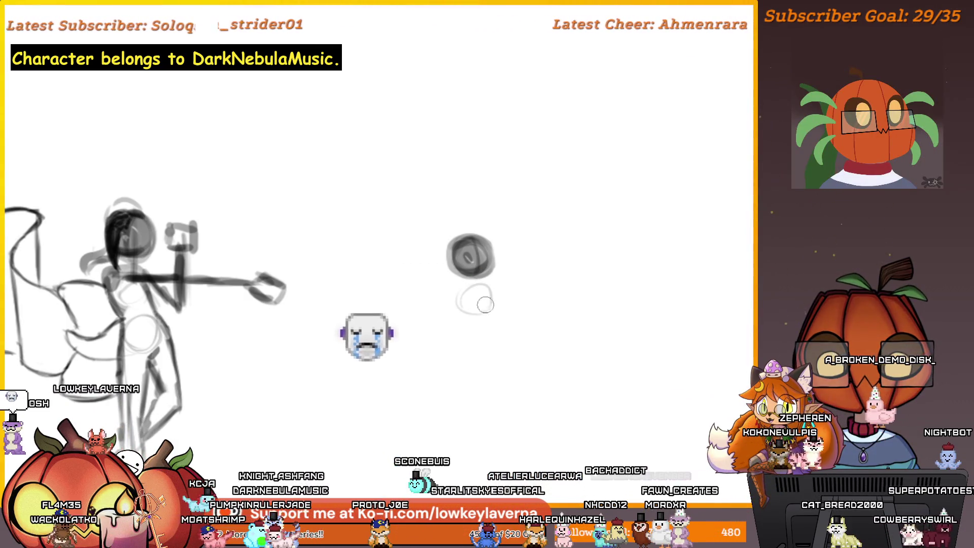
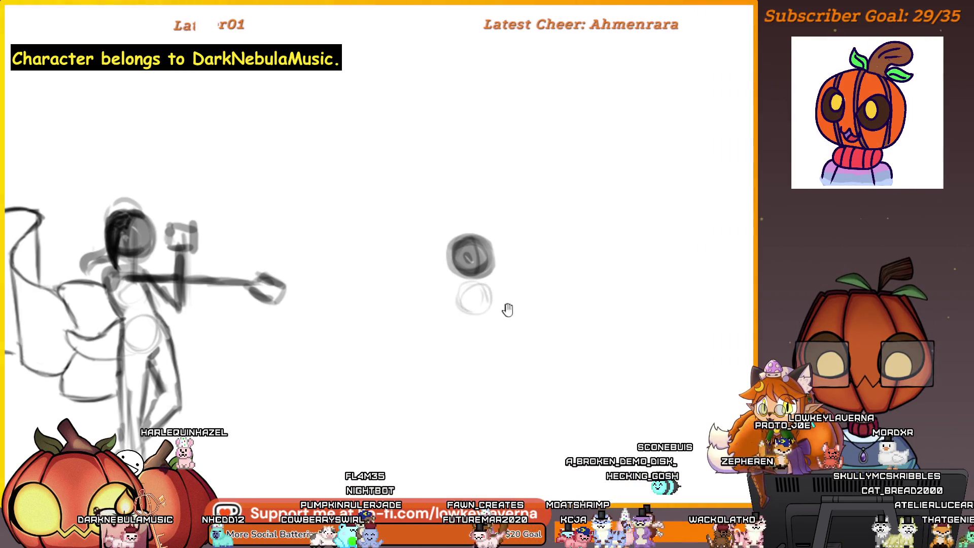
{"action": "left_click_drag", "start_coordinate": [506, 309], "coordinate": [509, 297]}
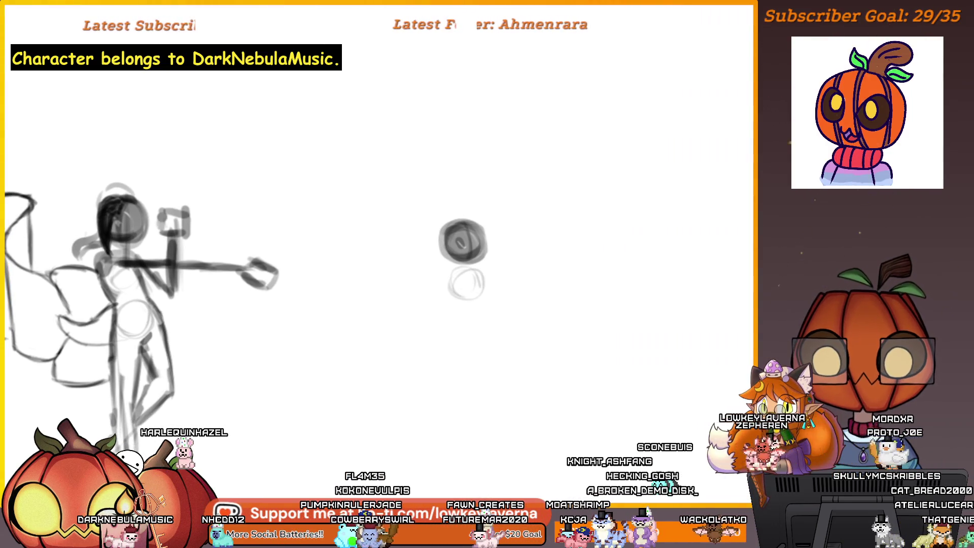